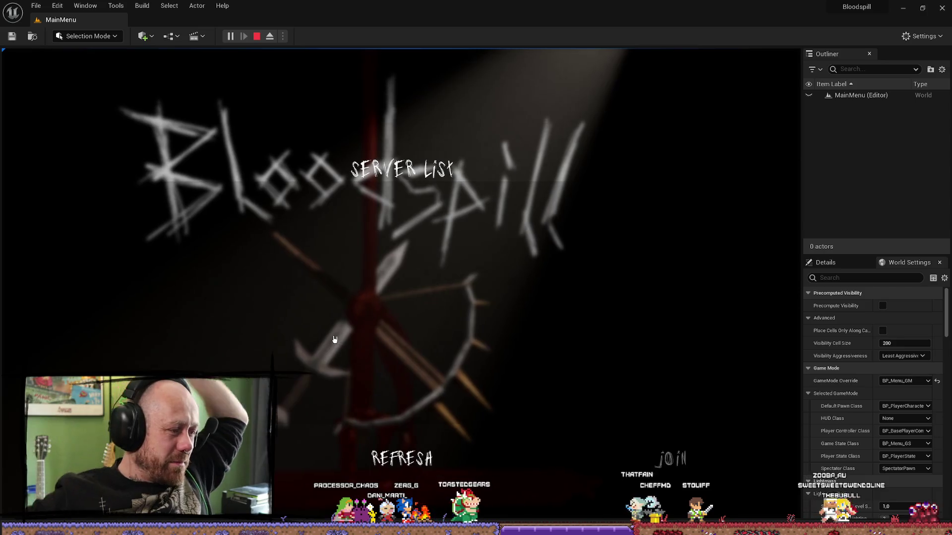
From the main menu, set up Singleplayer with 4 bots on Facing Castles and start the match.
{"action": "key", "text": "Escape"}
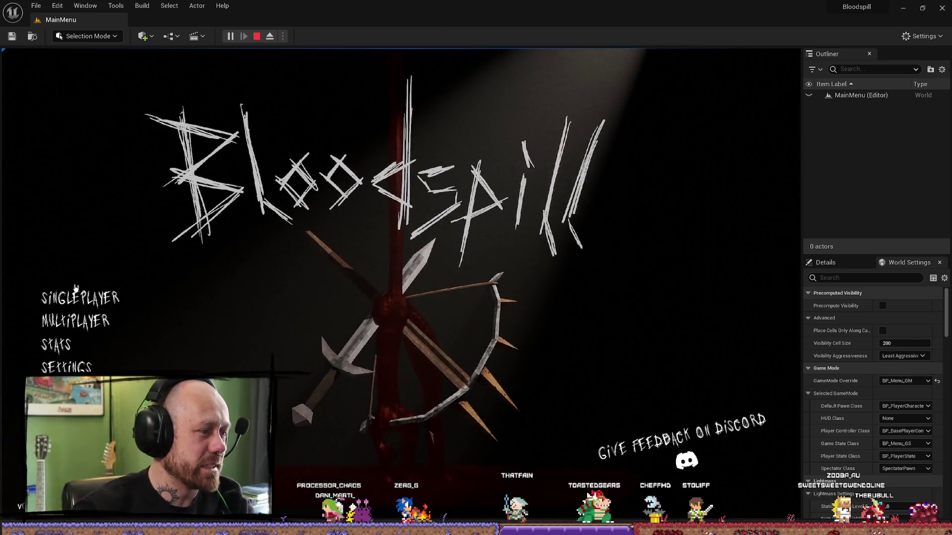
{"action": "left_click", "coordinate": [79, 298]}
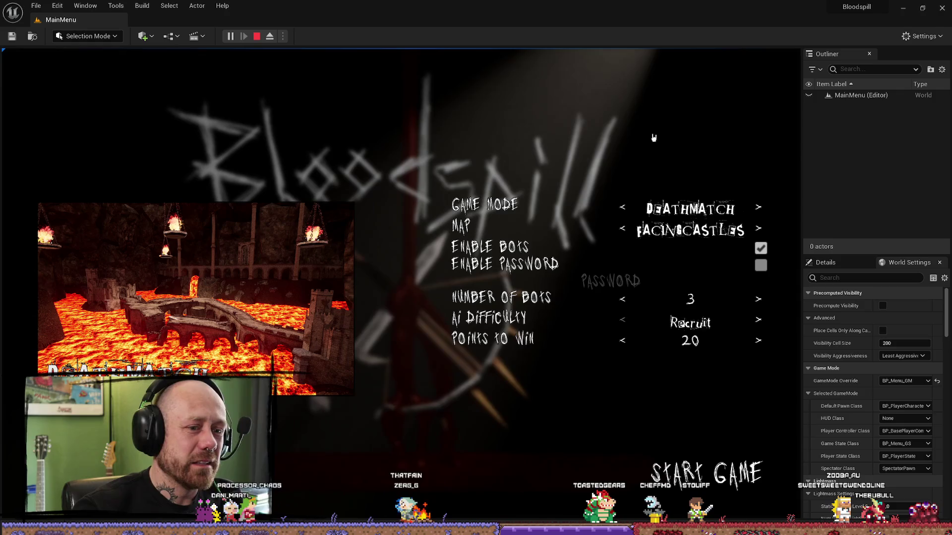
{"action": "left_click", "coordinate": [624, 301]}
{"action": "left_click", "coordinate": [623, 300]}
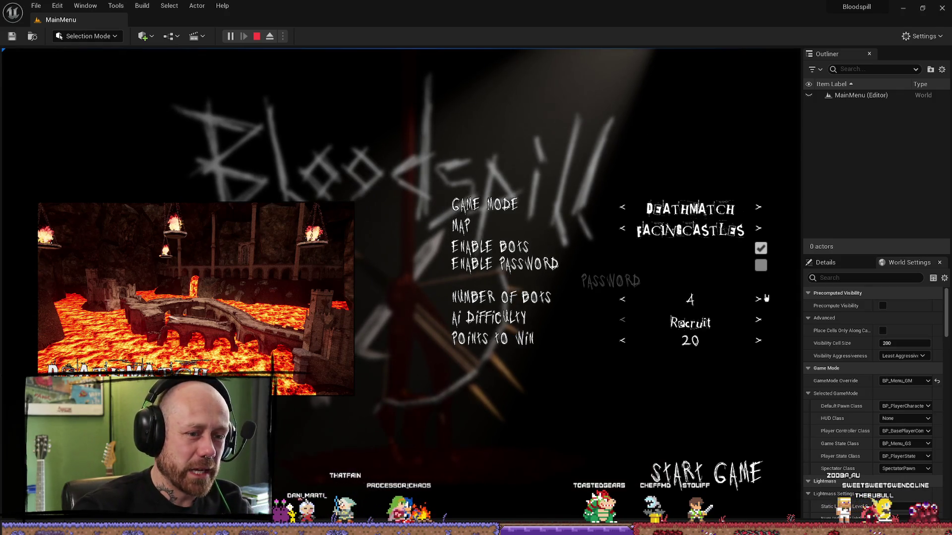
{"action": "left_click", "coordinate": [625, 301]}
{"action": "left_click", "coordinate": [625, 300]}
{"action": "left_click", "coordinate": [625, 300]}
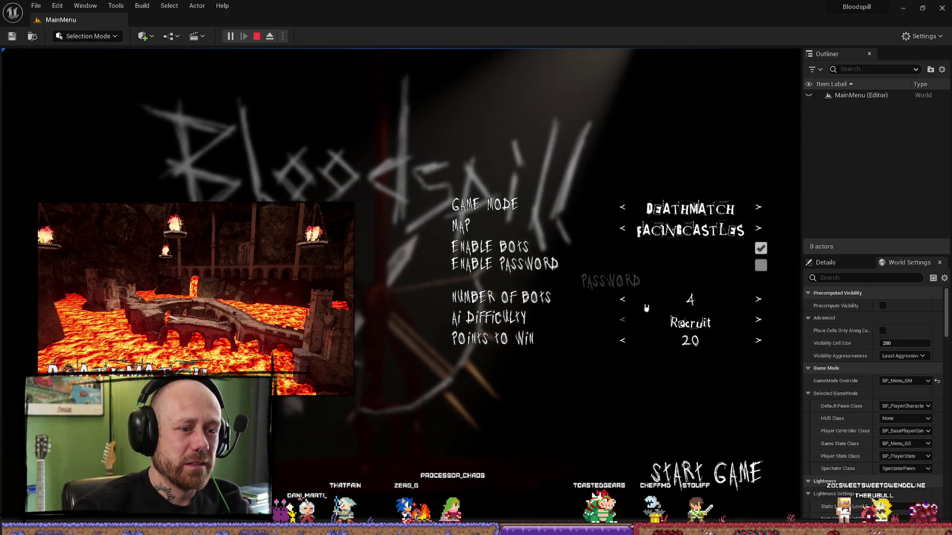
{"action": "left_click", "coordinate": [623, 229]}
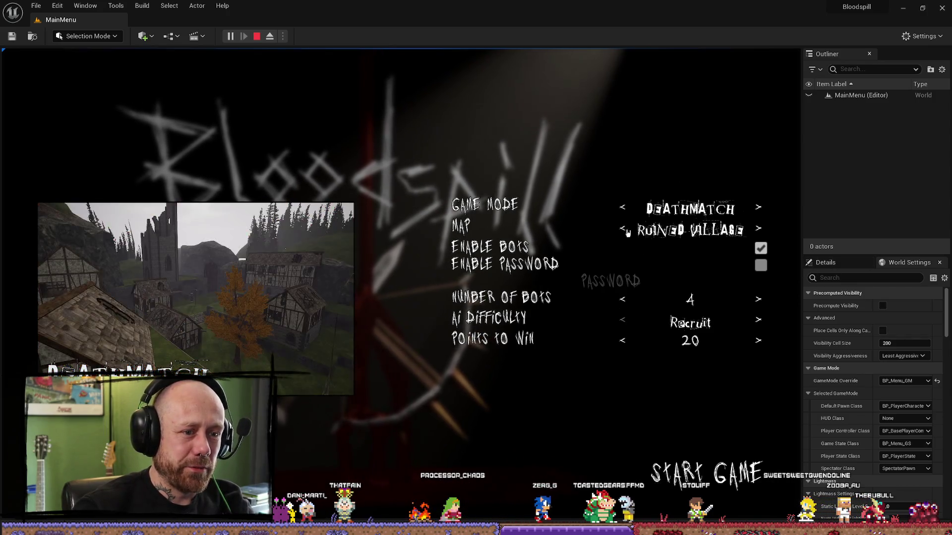
{"action": "left_click", "coordinate": [759, 230]}
{"action": "left_click", "coordinate": [707, 475]}
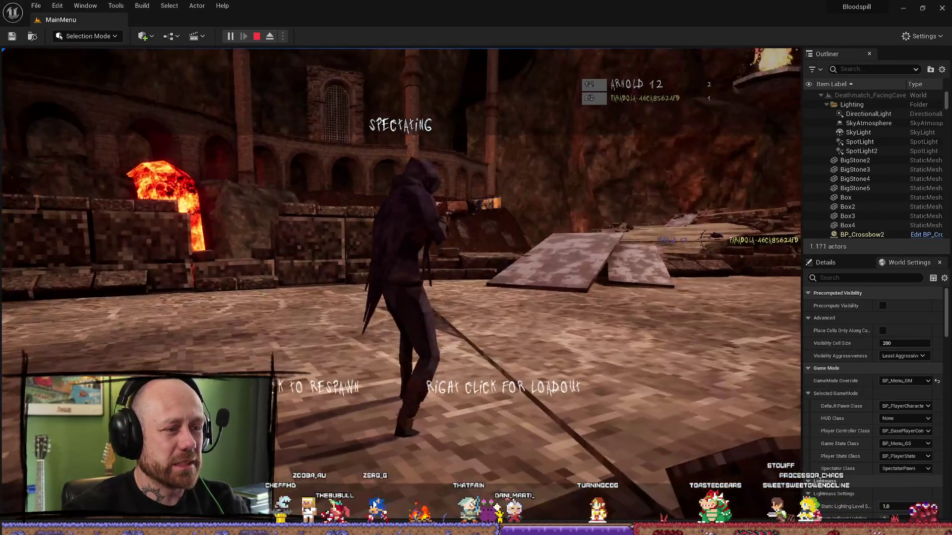
Respawn, shoot an enemy bot with the crossbow, then switch to the pickaxe and attack.
{"action": "left_click", "coordinate": [400, 285]}
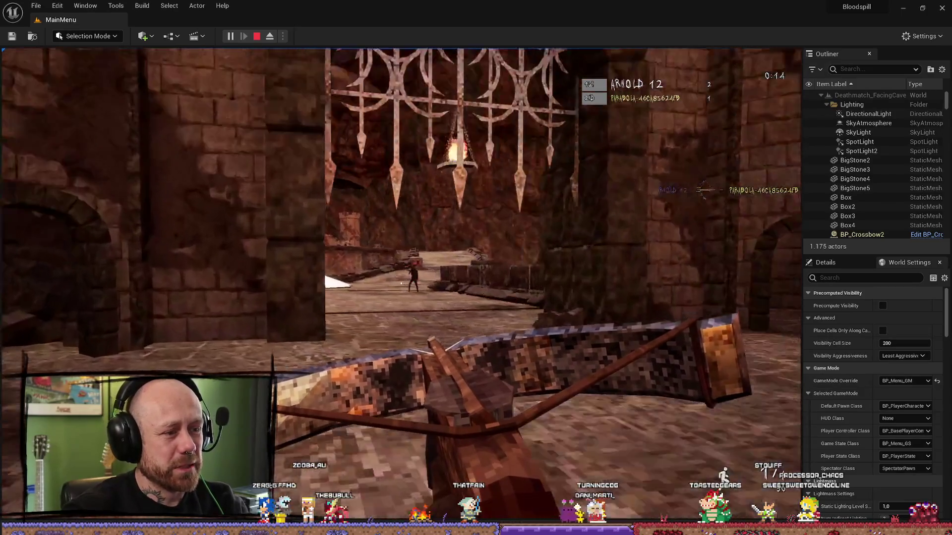
{"action": "key", "text": "w"}
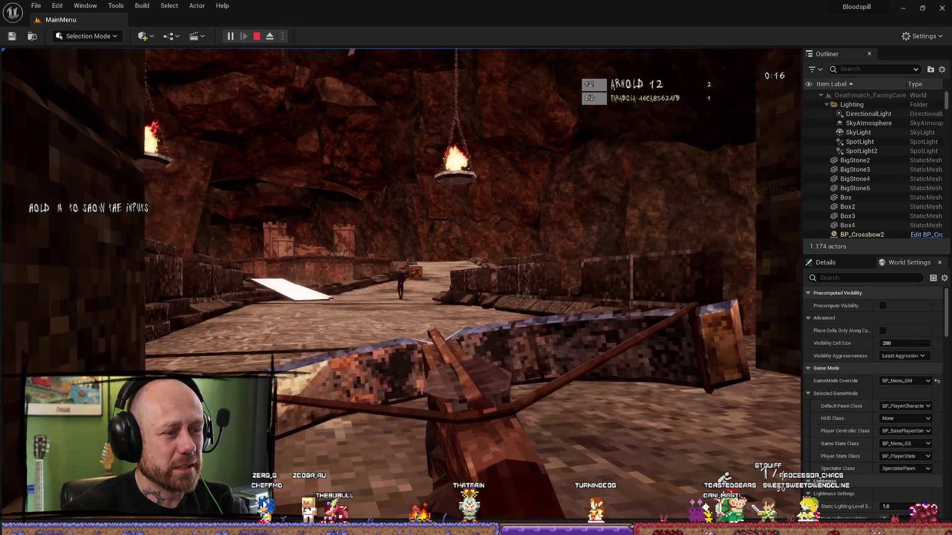
{"action": "left_click", "coordinate": [400, 284]}
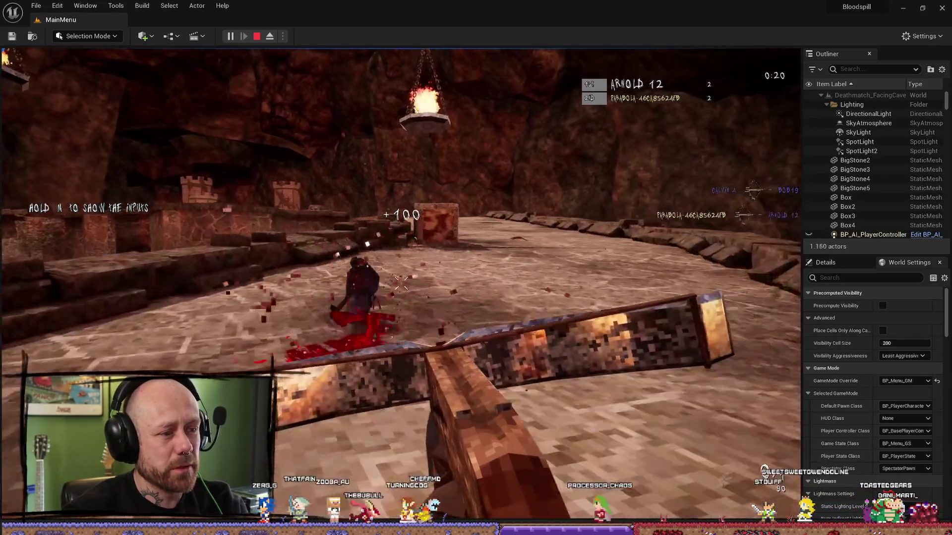
{"action": "key", "text": "w"}
{"action": "key", "text": "1"}
{"action": "key", "text": "w"}
{"action": "left_click", "coordinate": [400, 283]}
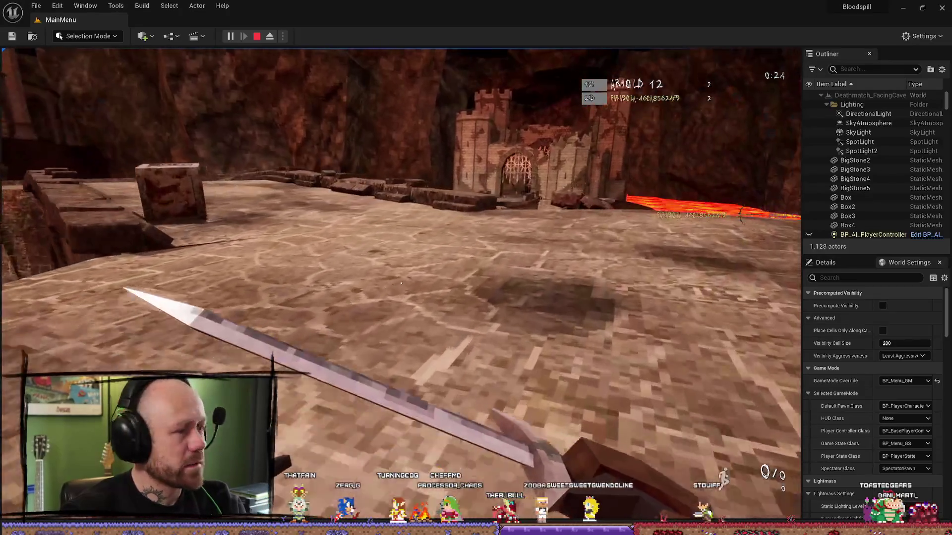
Walk on toward the pillar, then stop play-in-editor and close the Message Log.
{"action": "key", "text": "w"}
{"action": "key", "text": "w"}
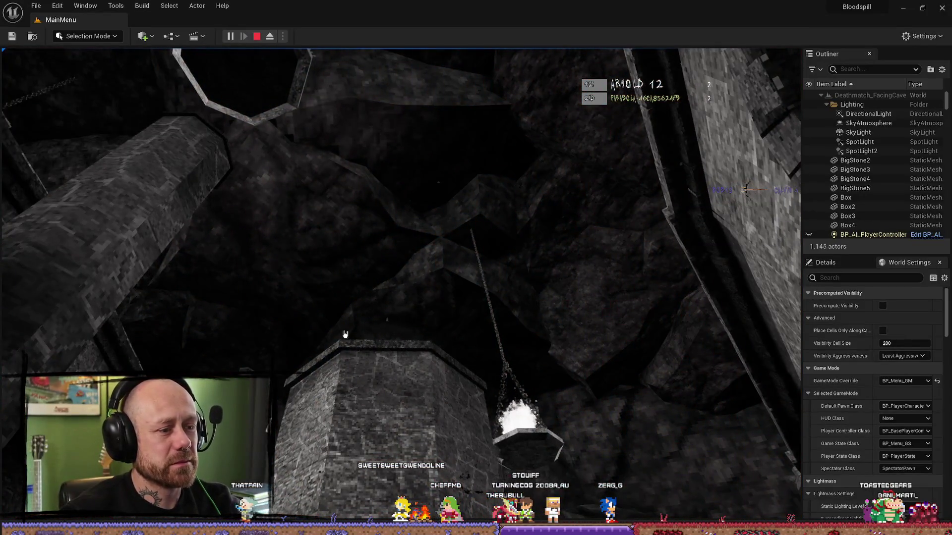
{"action": "key", "text": "Escape"}
{"action": "left_click", "coordinate": [942, 7]}
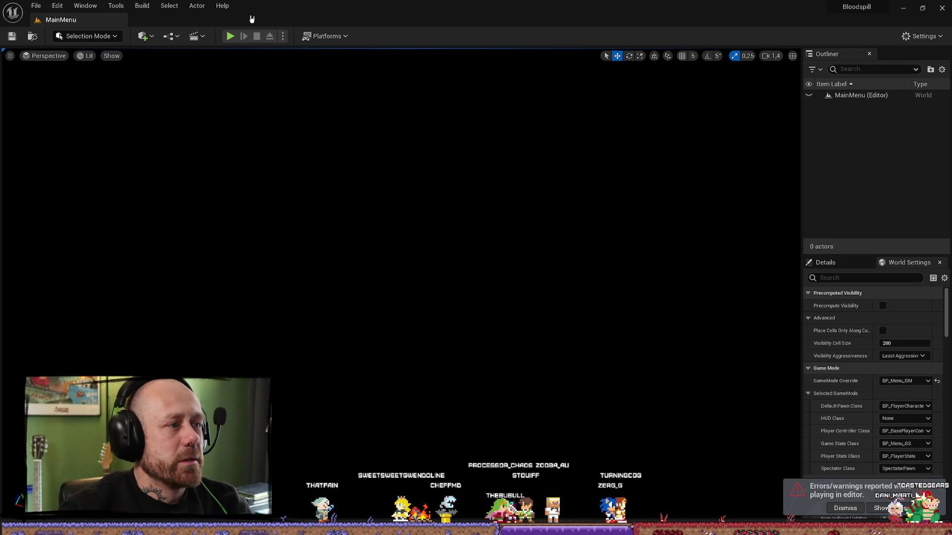
Preview the main menu in the editor, minimize it, and launch Bloodspill Playtest from Steam.
{"action": "left_click", "coordinate": [230, 36]}
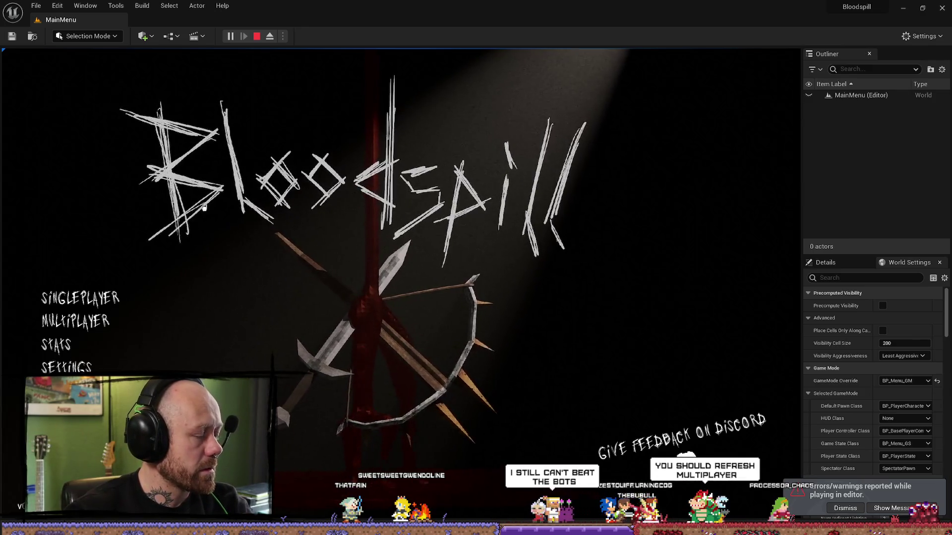
{"action": "left_click", "coordinate": [903, 9]}
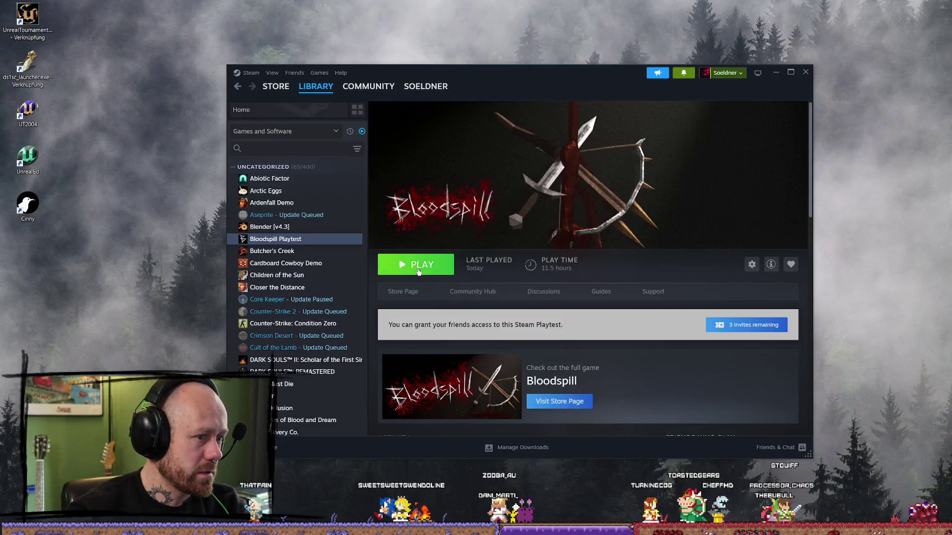
{"action": "left_click", "coordinate": [415, 264]}
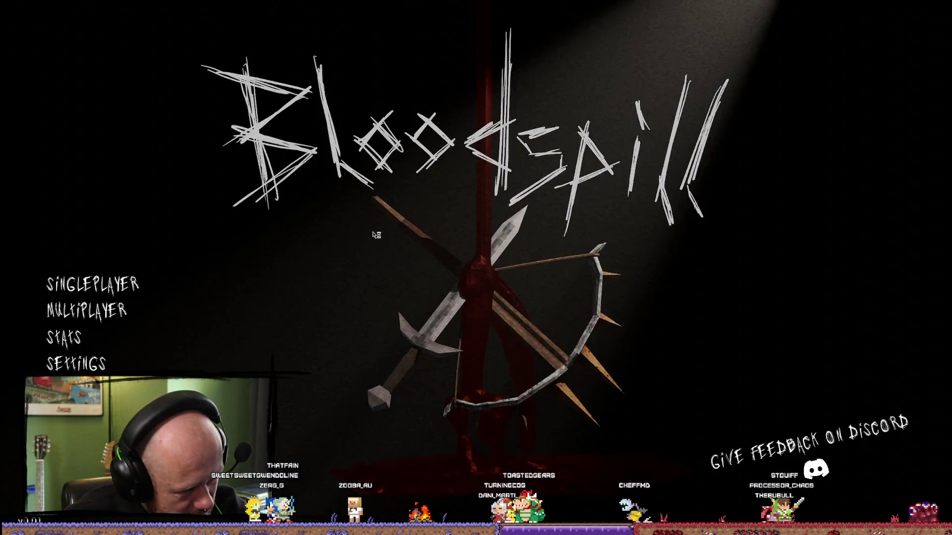
{"action": "left_click", "coordinate": [107, 303]}
{"action": "left_click", "coordinate": [115, 315]}
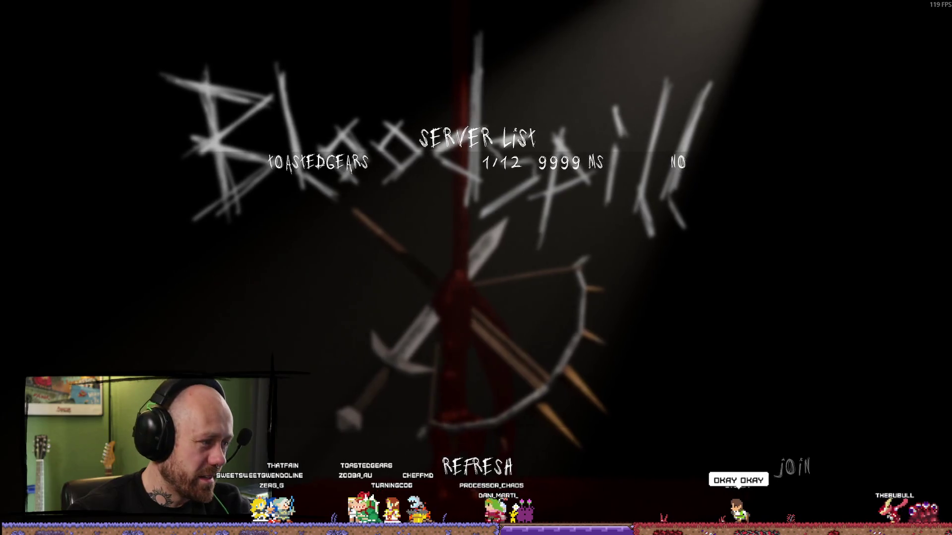
{"action": "key", "text": "F11"}
{"action": "double_click", "coordinate": [27, 13]}
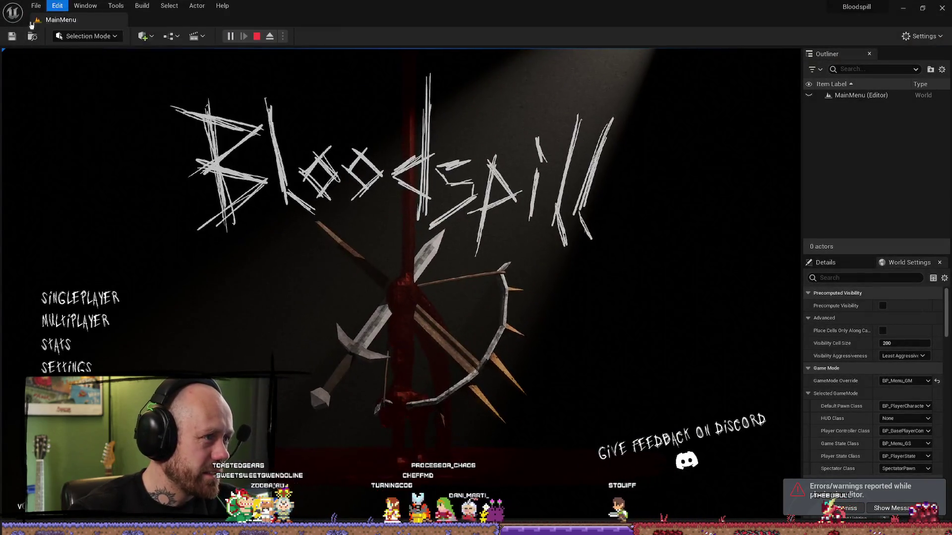
{"action": "left_click", "coordinate": [36, 6]}
{"action": "left_click", "coordinate": [266, 124]}
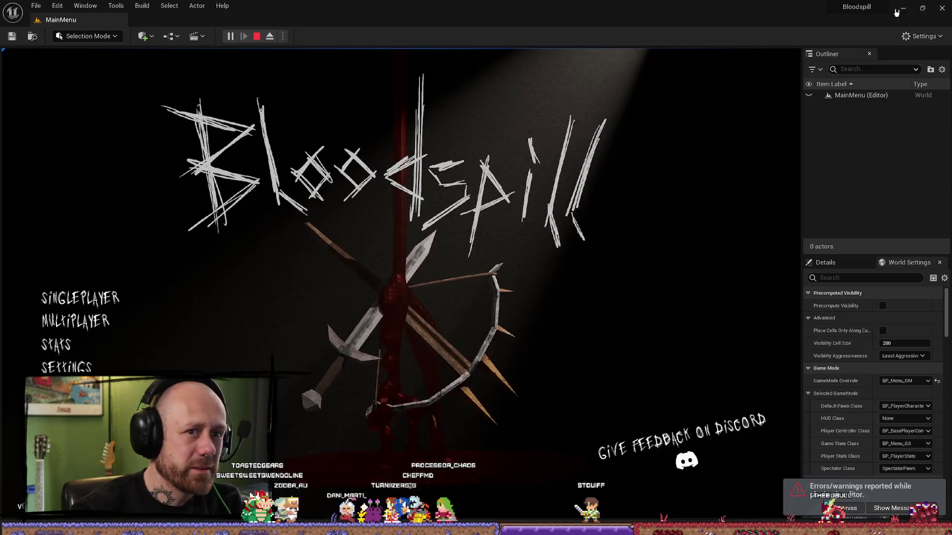
{"action": "key", "text": "F11"}
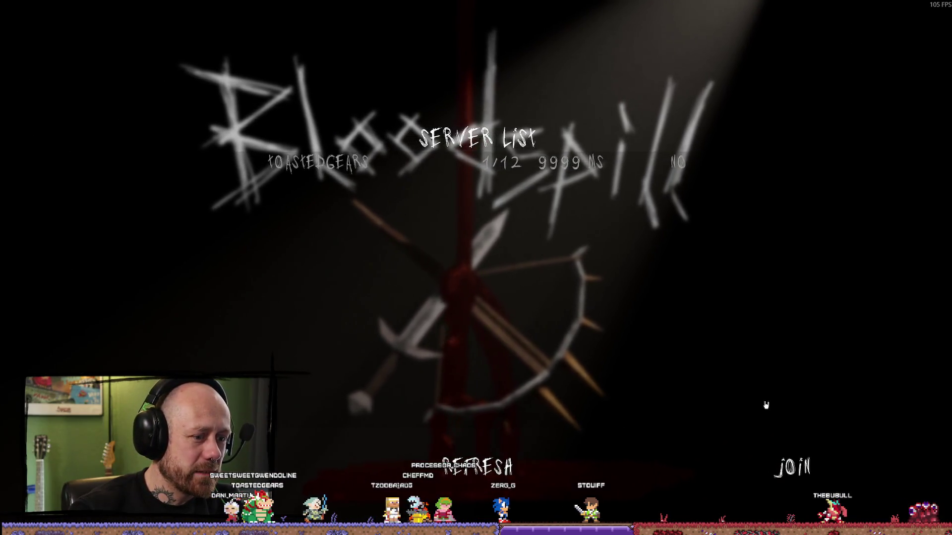
{"action": "left_click", "coordinate": [792, 467]}
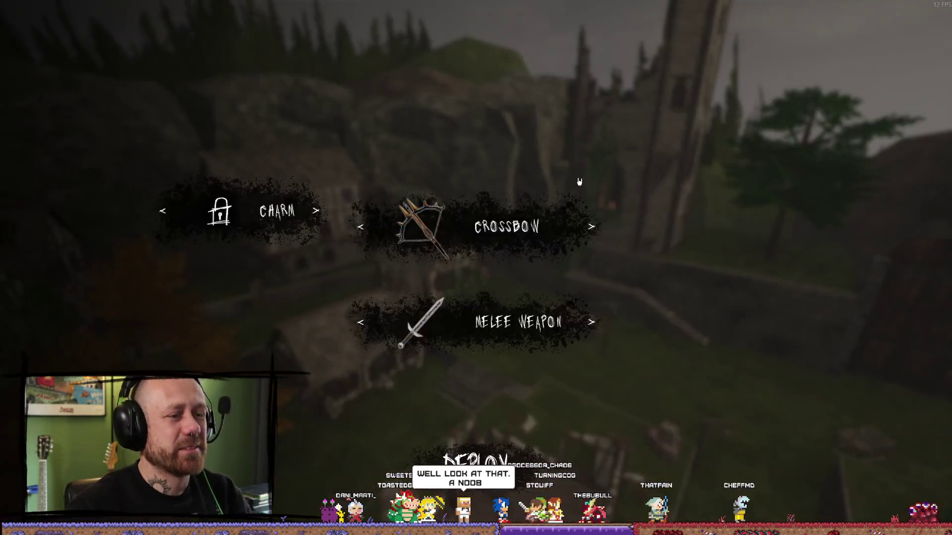
Deploy, toggle the scoreboard, fire and reload the crossbow, then respawn in the village.
{"action": "key", "text": "Tab"}
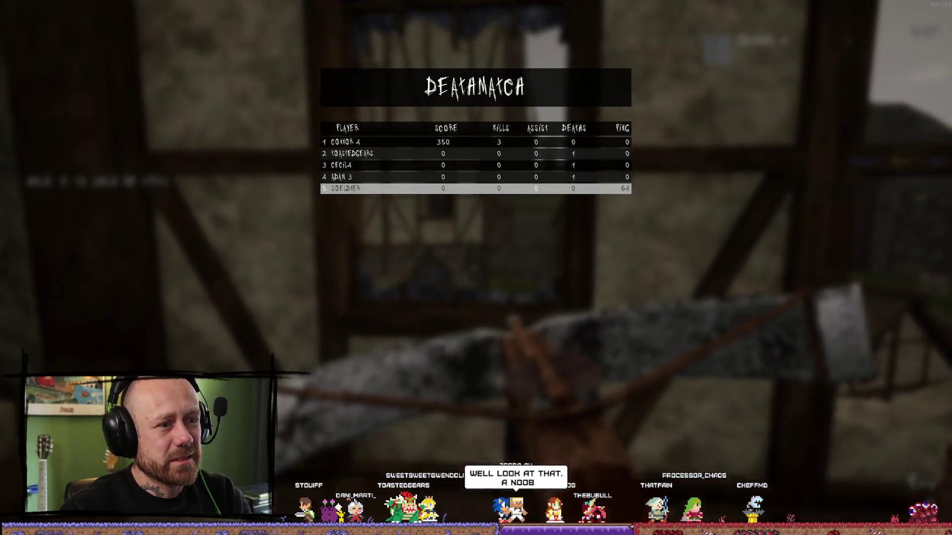
{"action": "key", "text": "Tab"}
{"action": "left_click", "coordinate": [476, 268]}
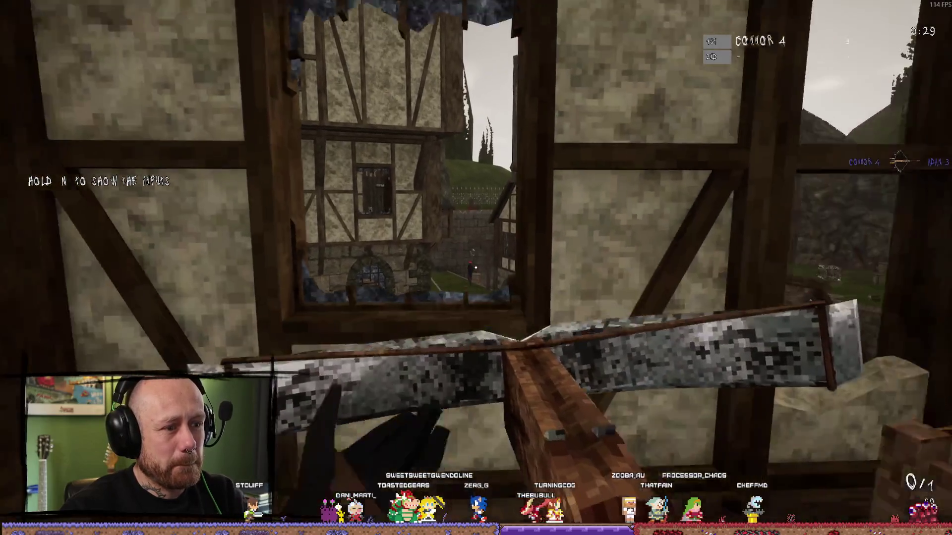
{"action": "key", "text": "r"}
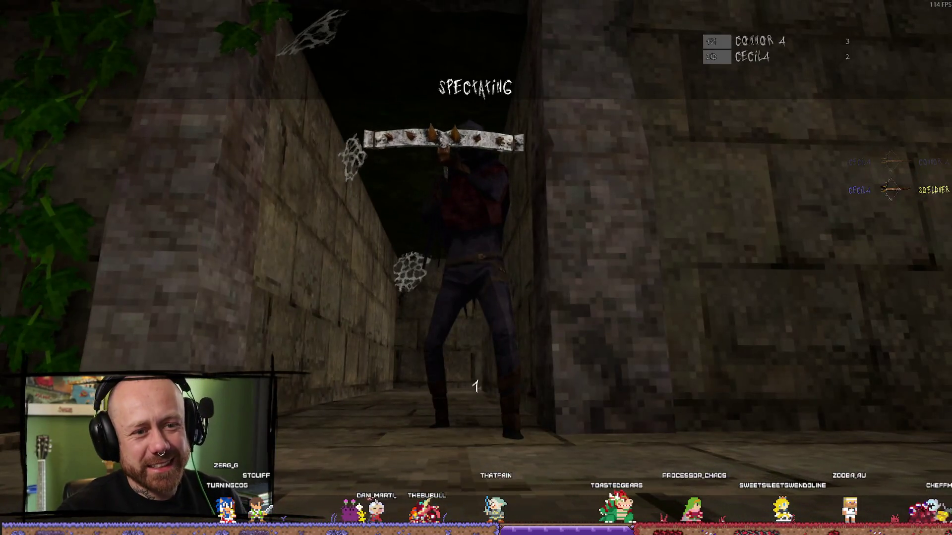
{"action": "left_click", "coordinate": [476, 267]}
Move past the tree, switch to the sword, and kill the enemy by the stairs.
{"action": "key", "text": "w"}
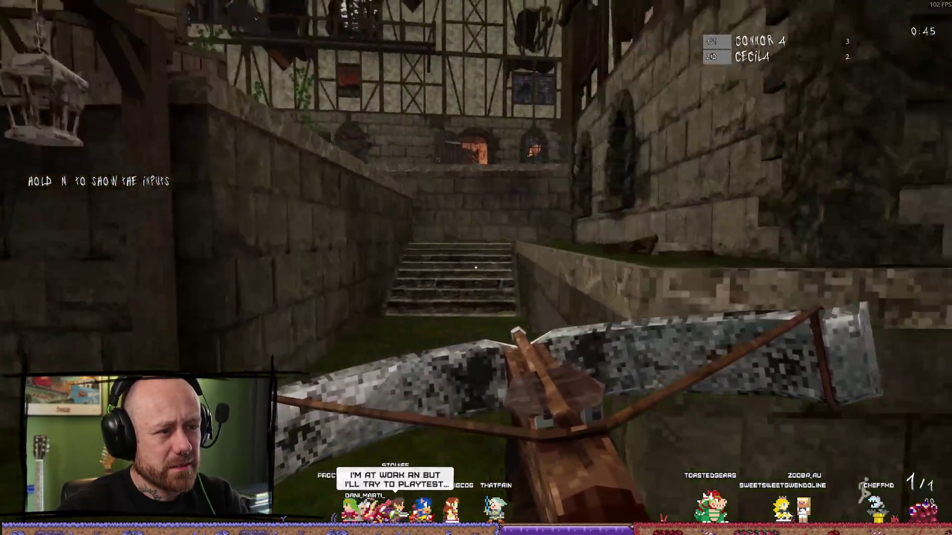
{"action": "mouse_move", "coordinate": [476, 268]}
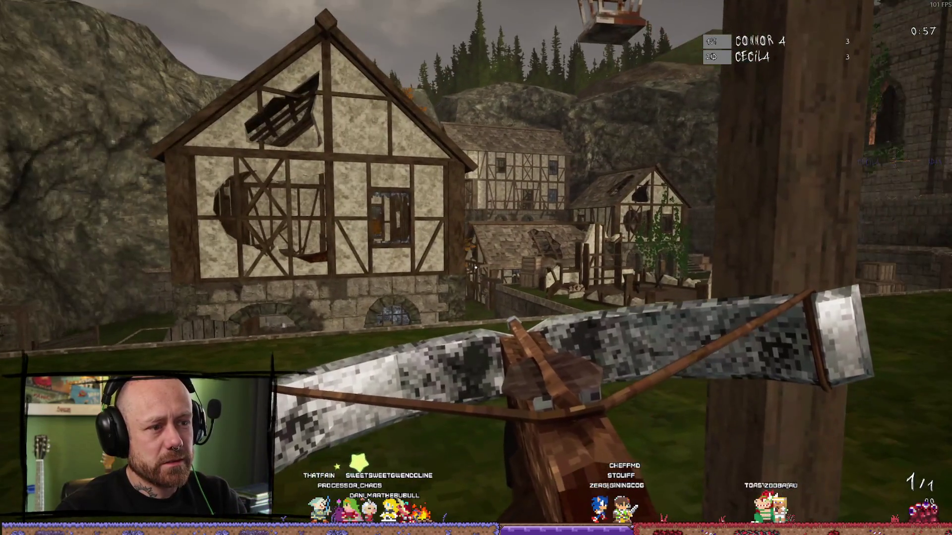
{"action": "key", "text": "d"}
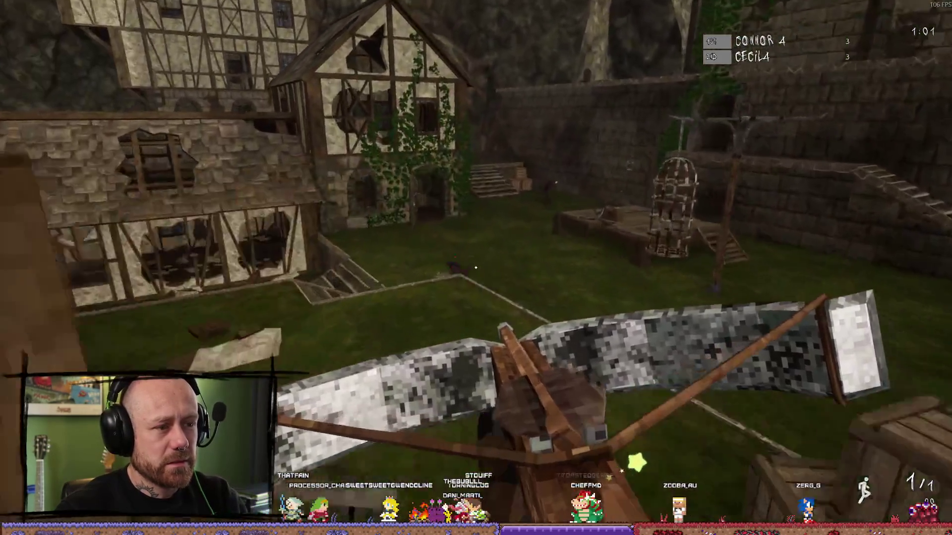
{"action": "key", "text": "1"}
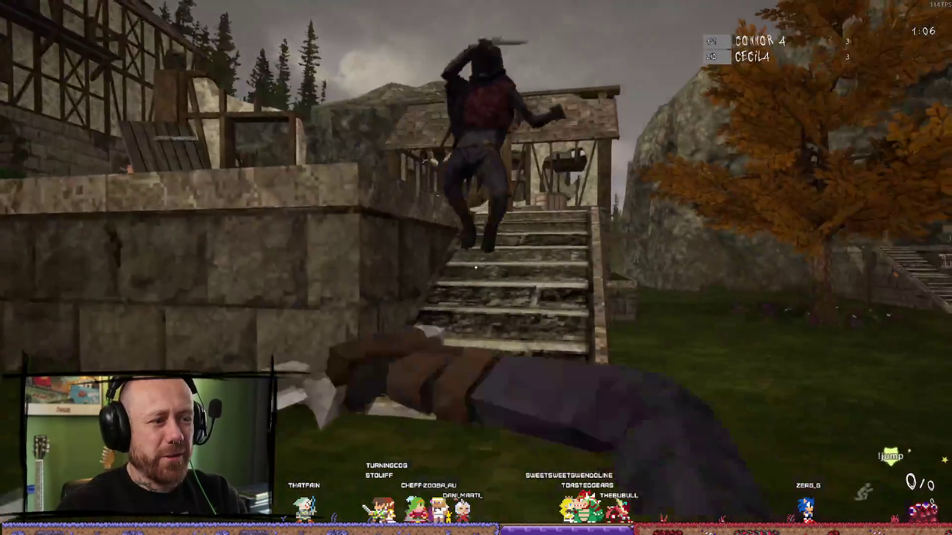
{"action": "left_click", "coordinate": [476, 268]}
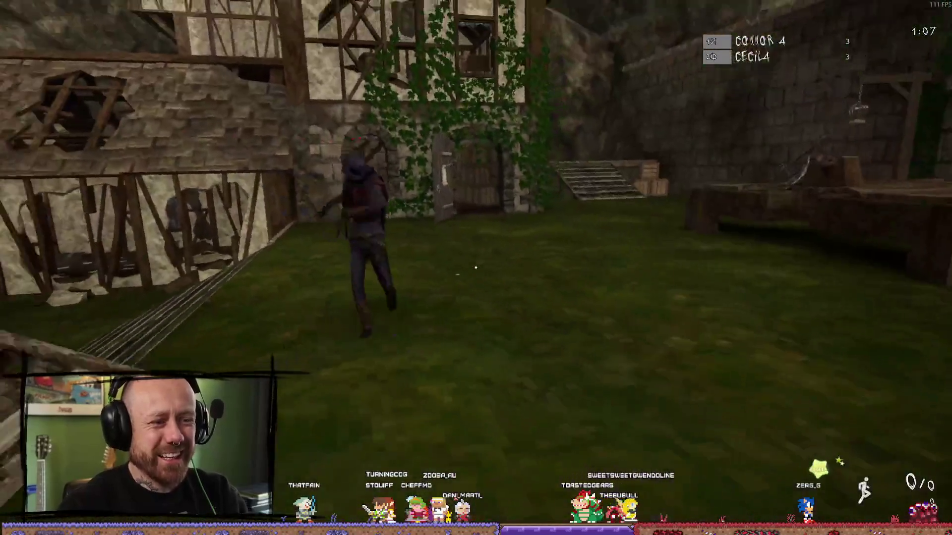
{"action": "left_click", "coordinate": [475, 268]}
{"action": "mouse_move", "coordinate": [475, 267]}
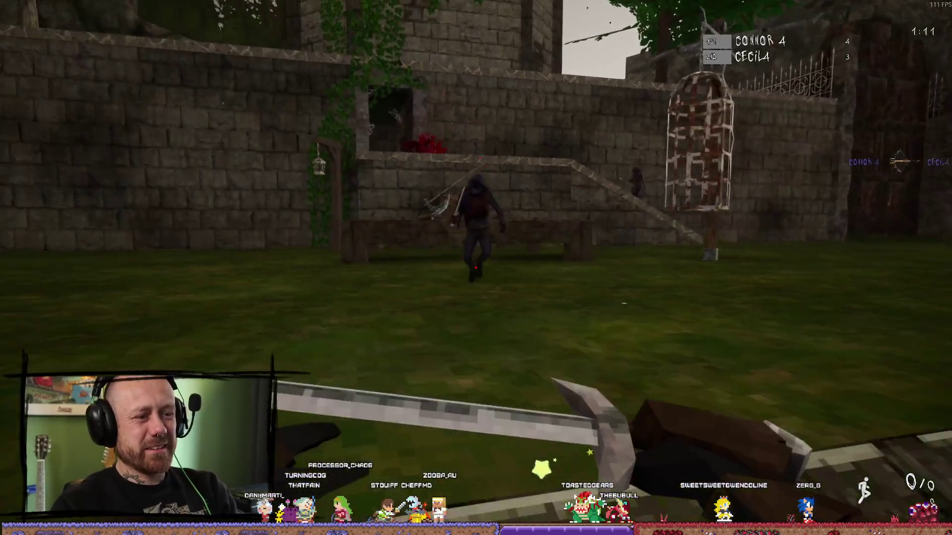
{"action": "left_click", "coordinate": [476, 268]}
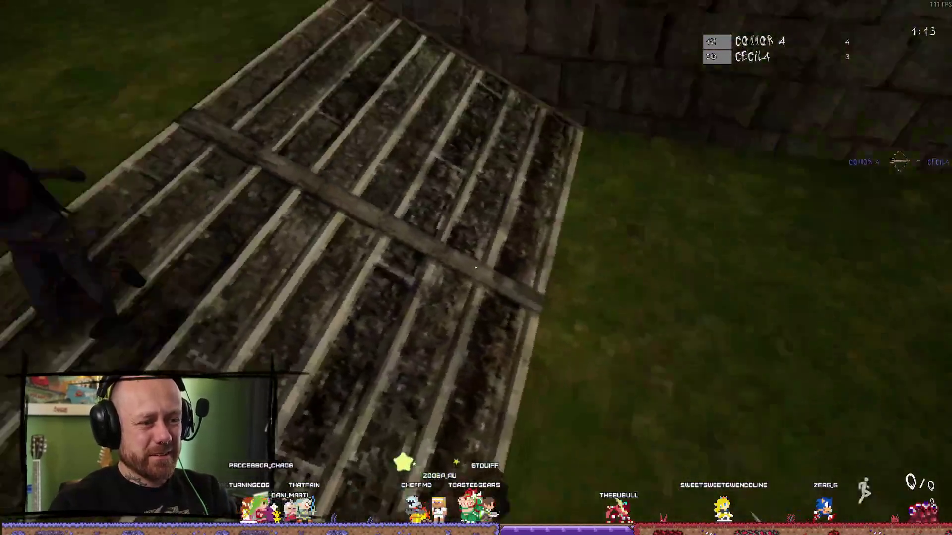
{"action": "left_click", "coordinate": [475, 268]}
Kill the enemy near the stone wall, then drop into the village and slay the hooded player.
{"action": "left_click", "coordinate": [475, 268]}
{"action": "left_click", "coordinate": [476, 268]}
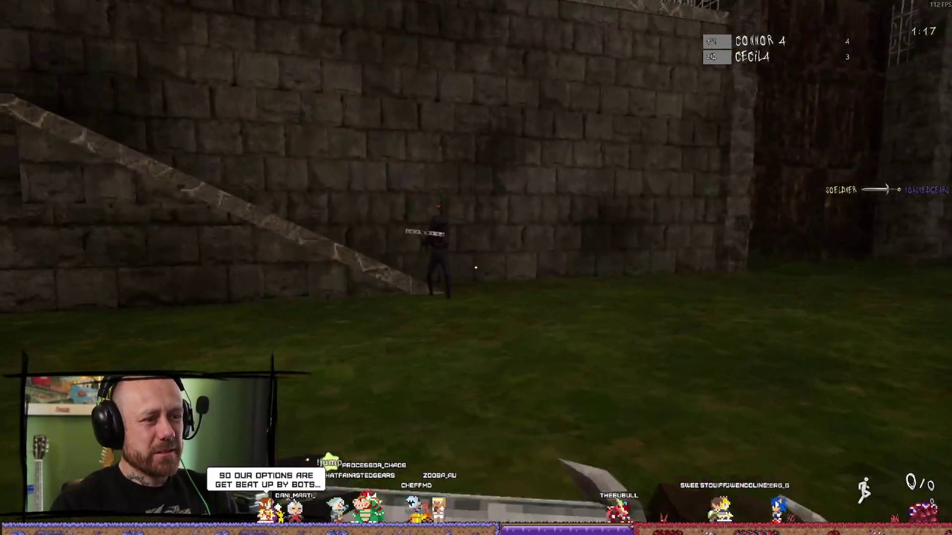
{"action": "left_click", "coordinate": [475, 268]}
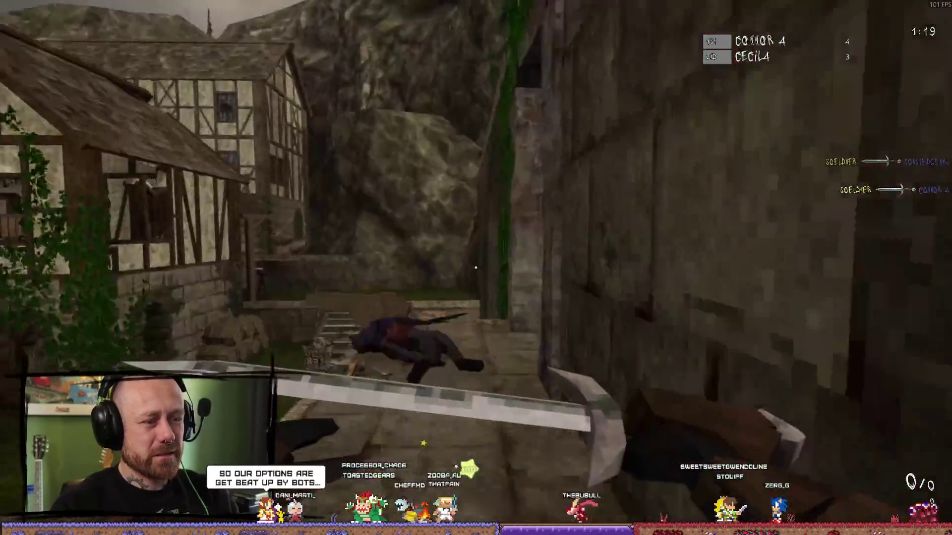
{"action": "key", "text": "w"}
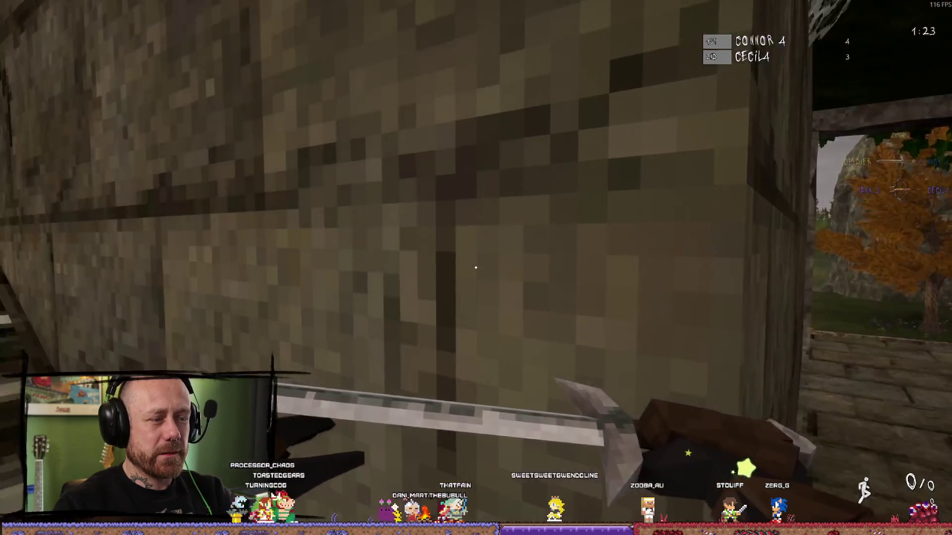
{"action": "key", "text": "w"}
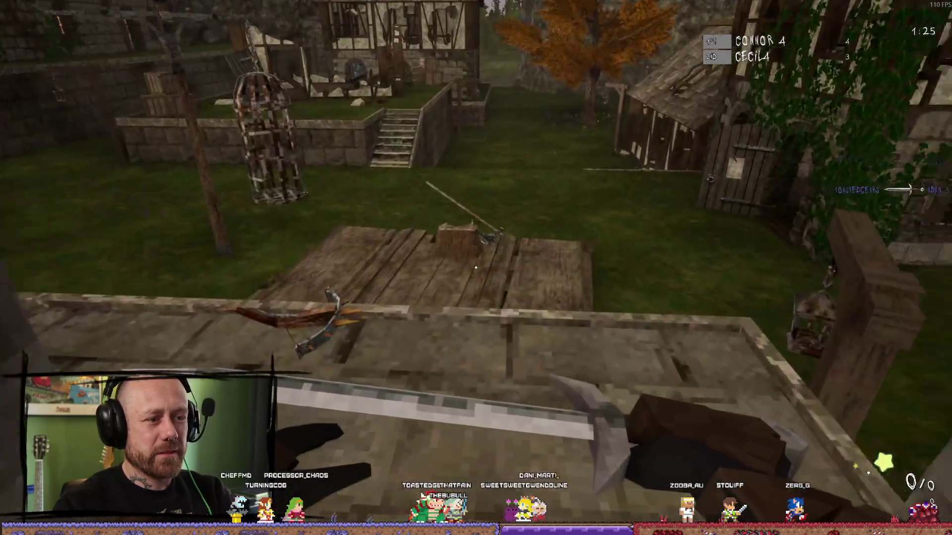
{"action": "key", "text": "w"}
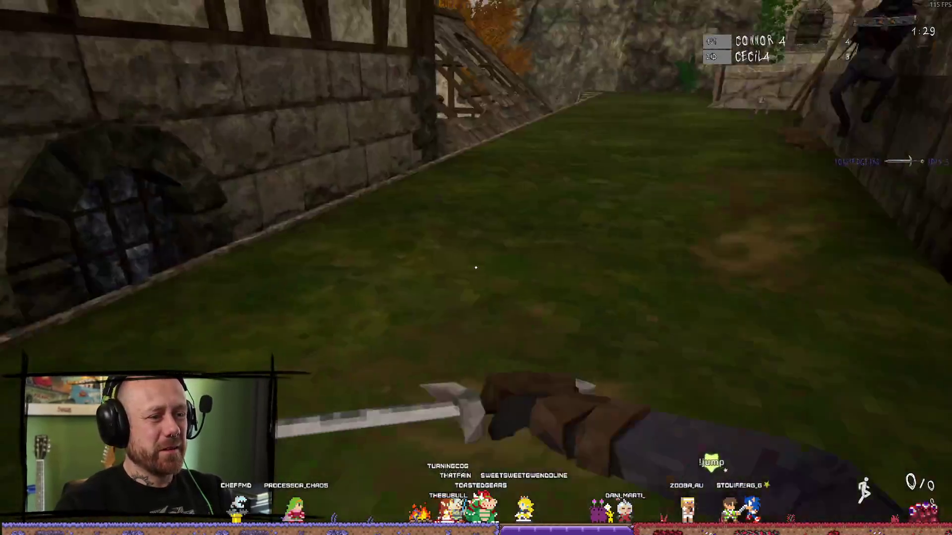
{"action": "left_click", "coordinate": [475, 268]}
Head back toward the broken roof aiming the crossbow, then respawn after being killed.
{"action": "key", "text": "w"}
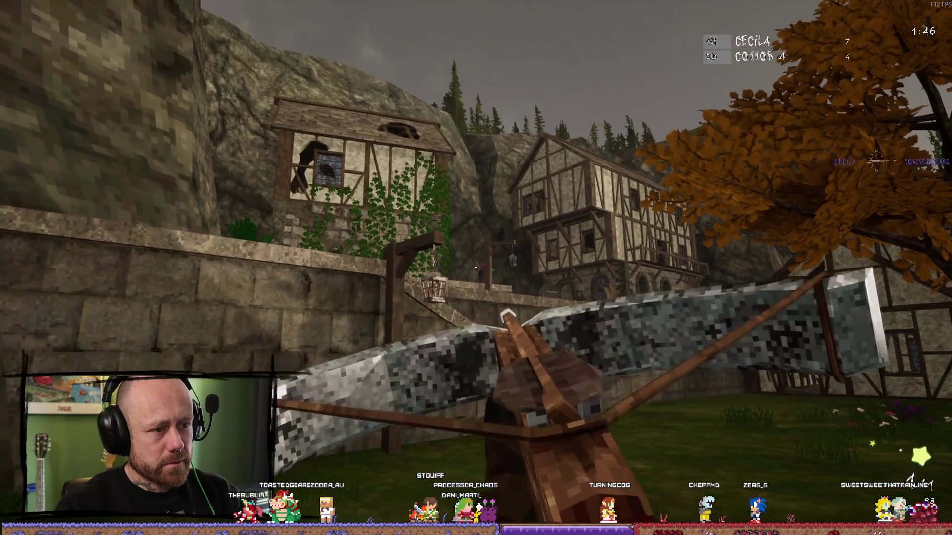
{"action": "right_click", "coordinate": [476, 268]}
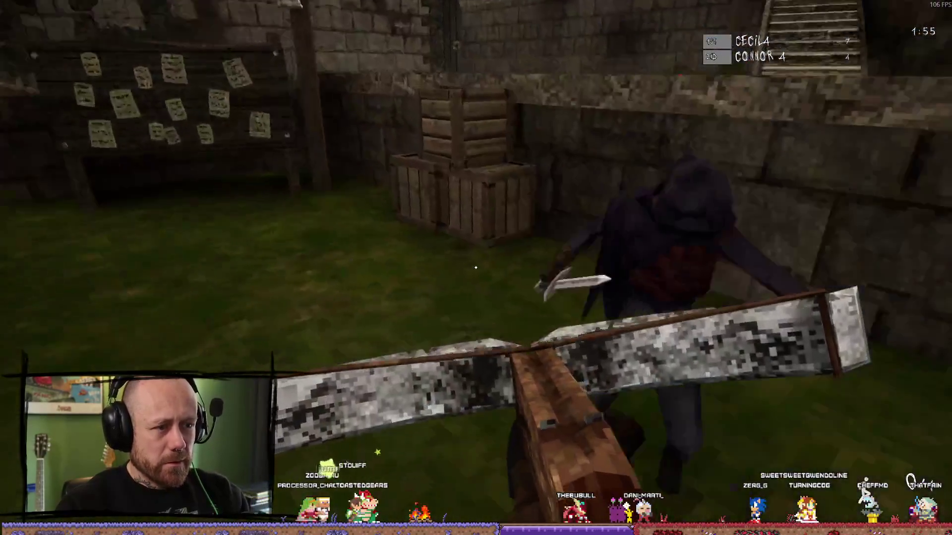
{"action": "scroll", "coordinate": [476, 268], "scroll_direction": "down", "scroll_amount": 1}
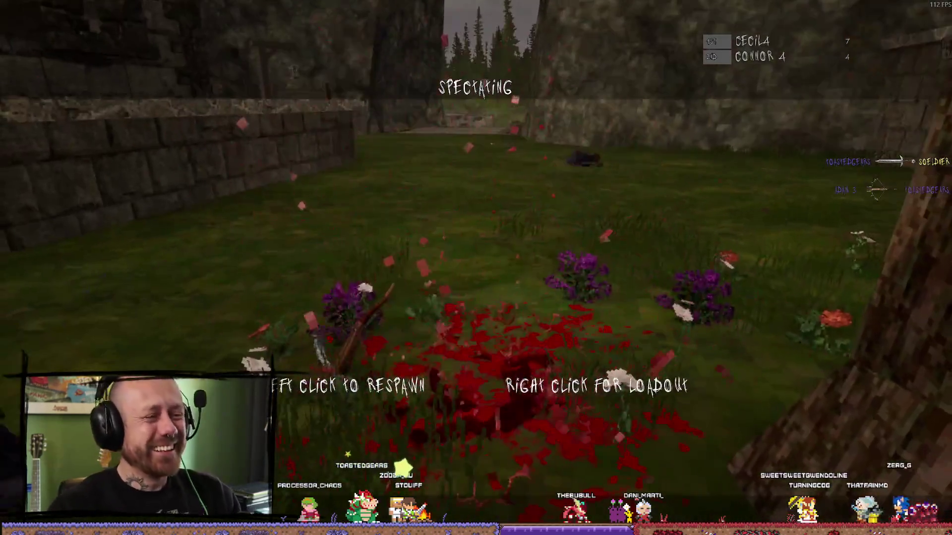
{"action": "left_click", "coordinate": [476, 267]}
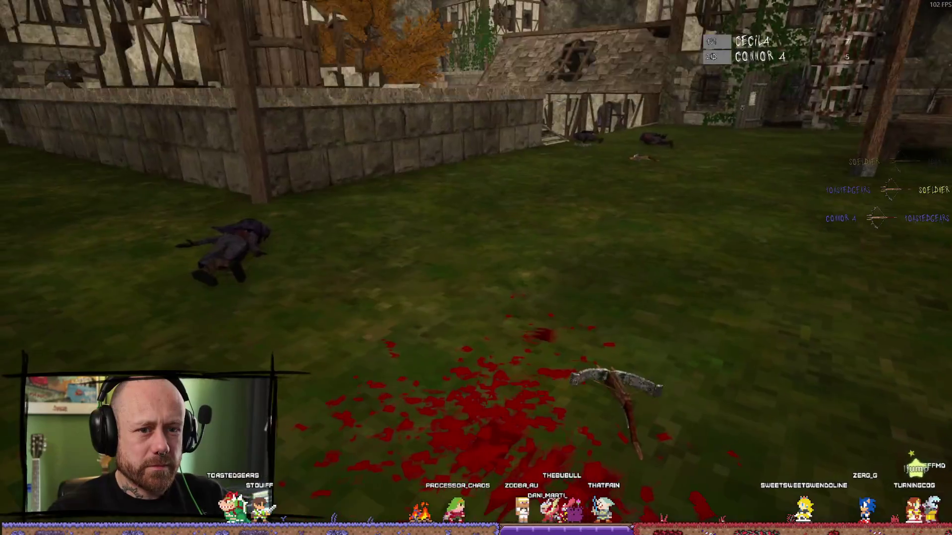
Head toward the tower firing the crossbow, push into the courtyard, and hide the scoreboard.
{"action": "key", "text": "w"}
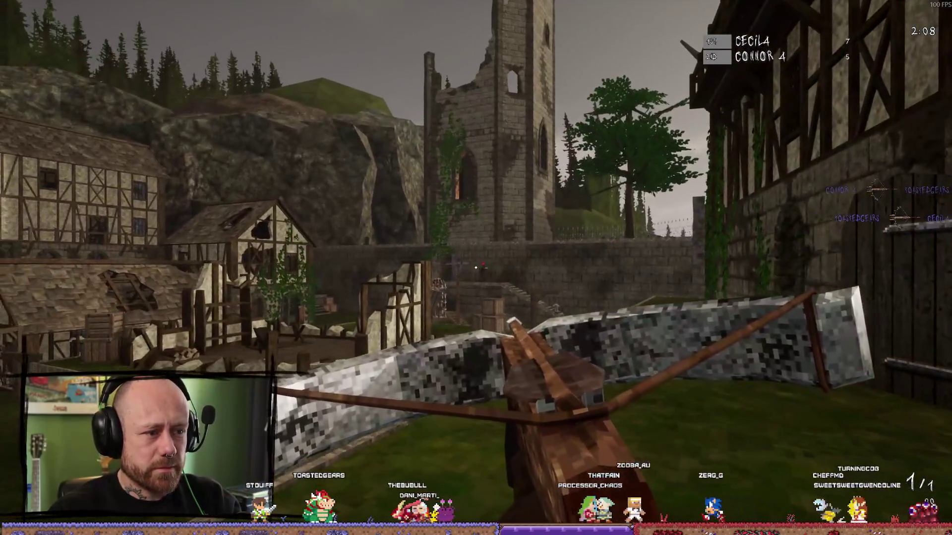
{"action": "left_click", "coordinate": [475, 268]}
{"action": "key", "text": "w"}
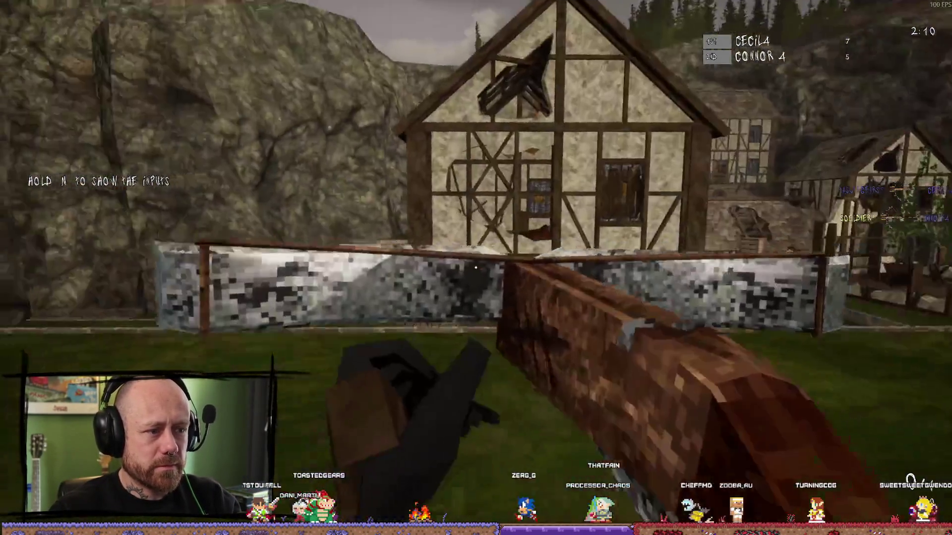
{"action": "key", "text": "w"}
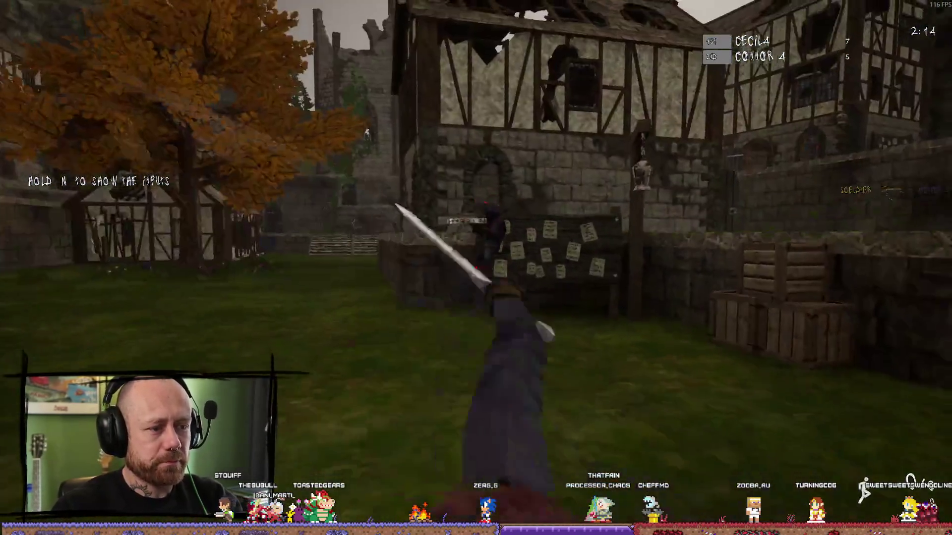
{"action": "key", "text": "w"}
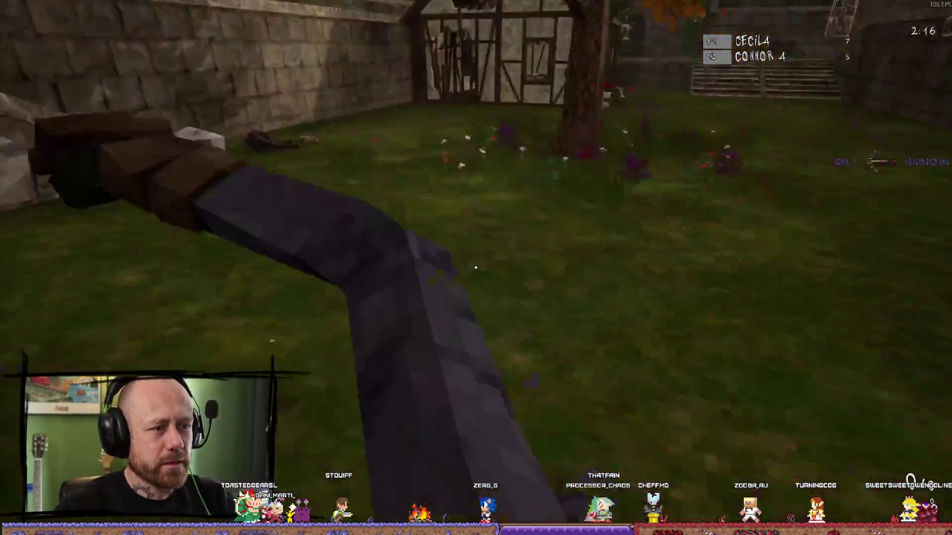
{"action": "key", "text": "w"}
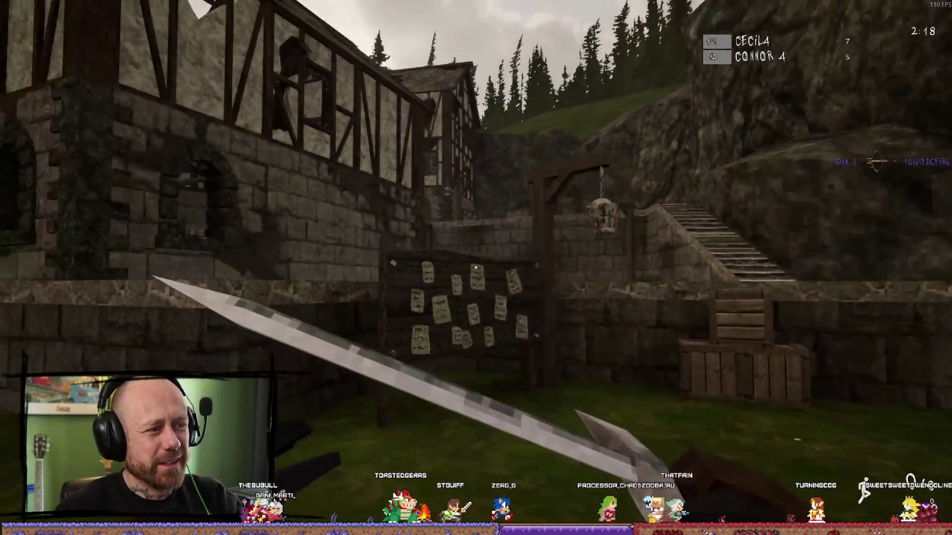
{"action": "key", "text": "w"}
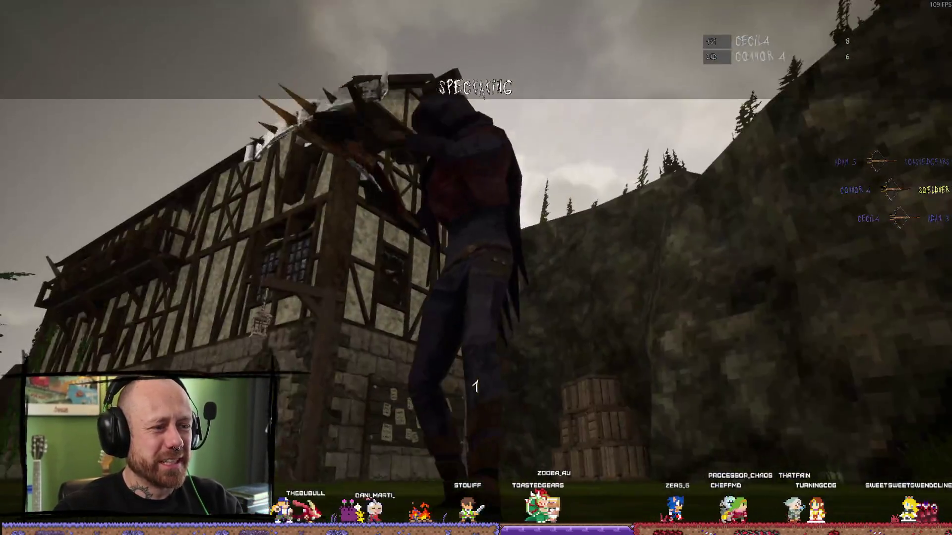
{"action": "key", "text": "Tab"}
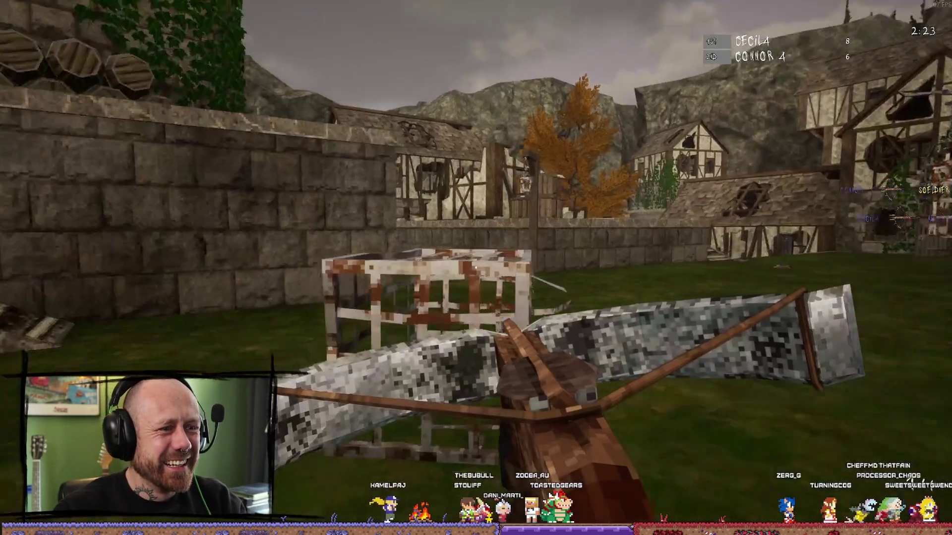
Advance toward the hanging cage, shoot another enemy, move to the stairs, then respawn.
{"action": "key", "text": "w"}
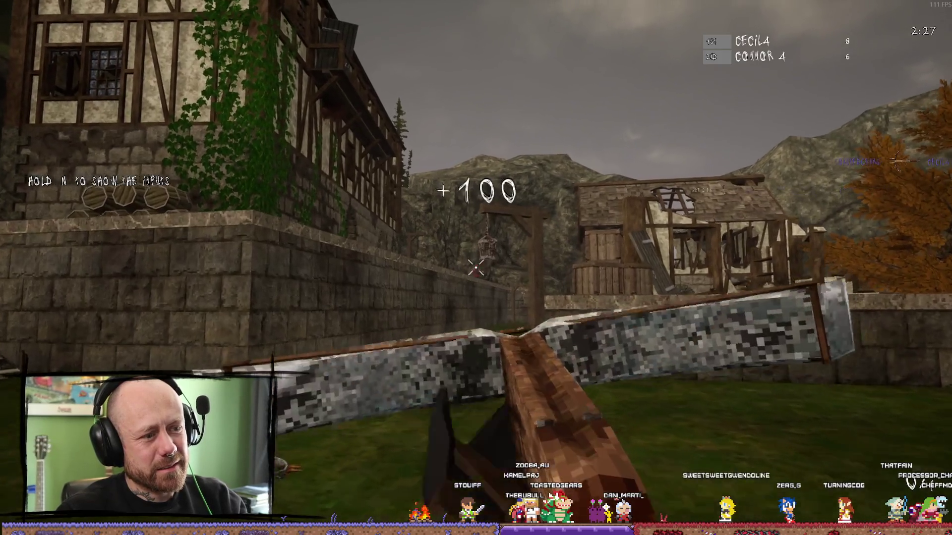
{"action": "key", "text": "w"}
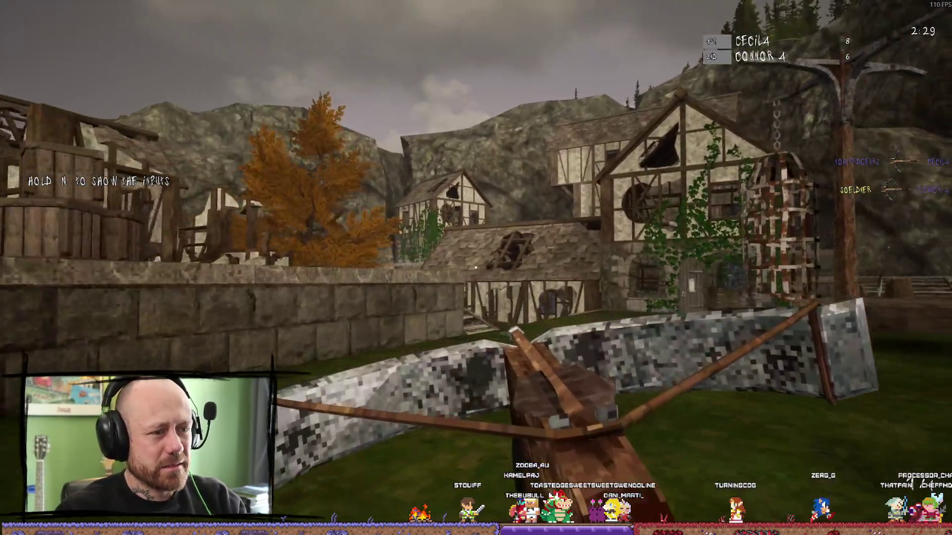
{"action": "key", "text": "w"}
{"action": "key", "text": "w"}
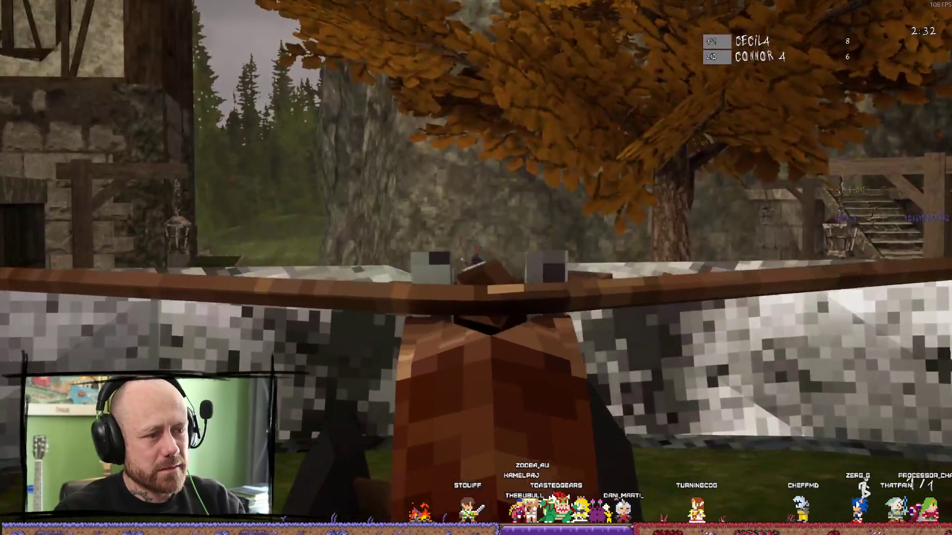
{"action": "left_click", "coordinate": [475, 268]}
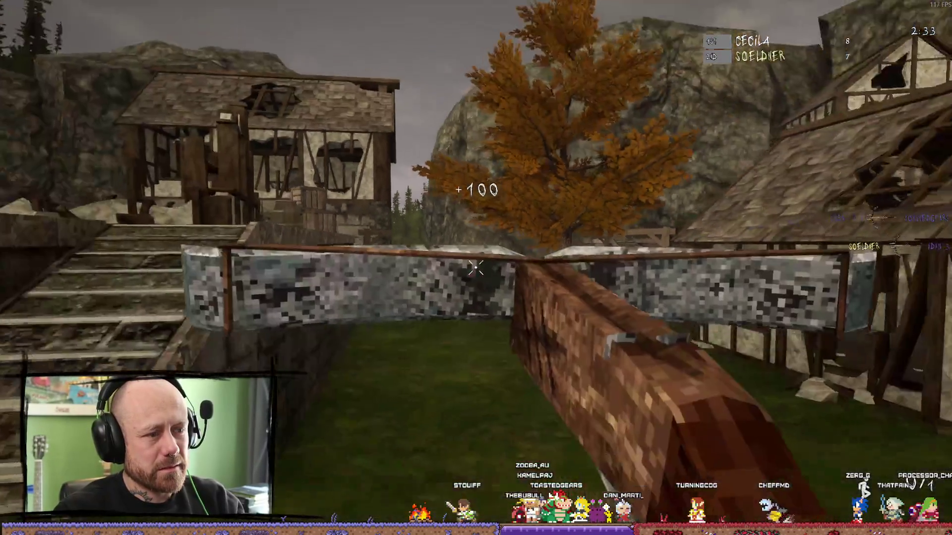
{"action": "key", "text": "w"}
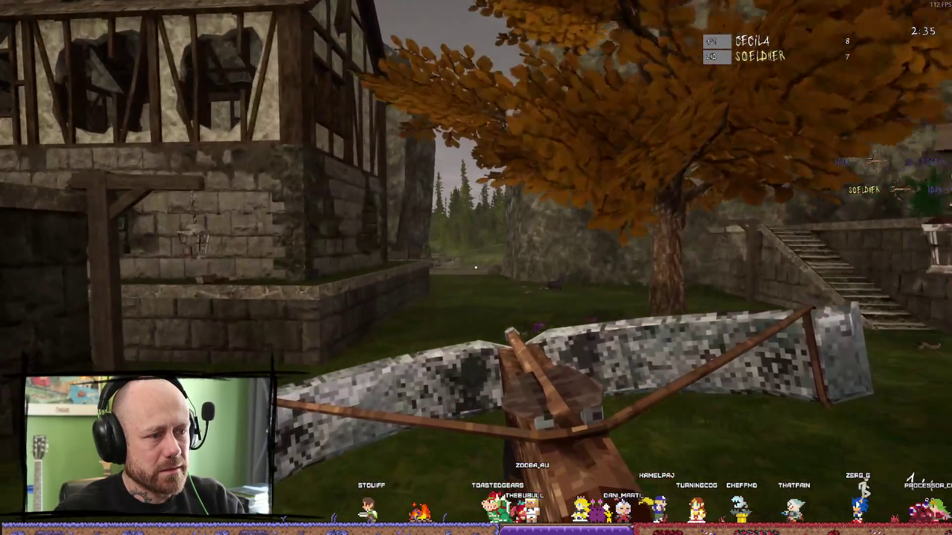
{"action": "key", "text": "w"}
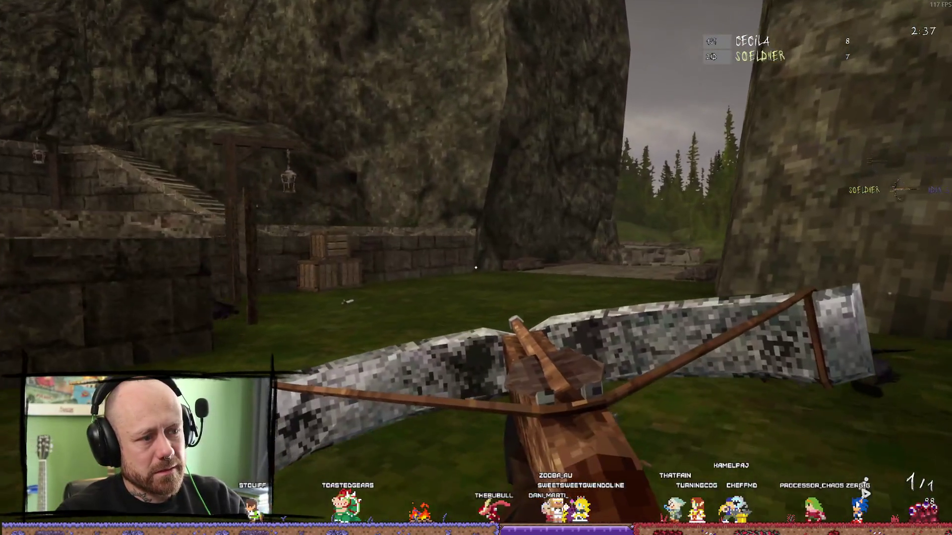
{"action": "key", "text": "w"}
{"action": "key", "text": "w"}
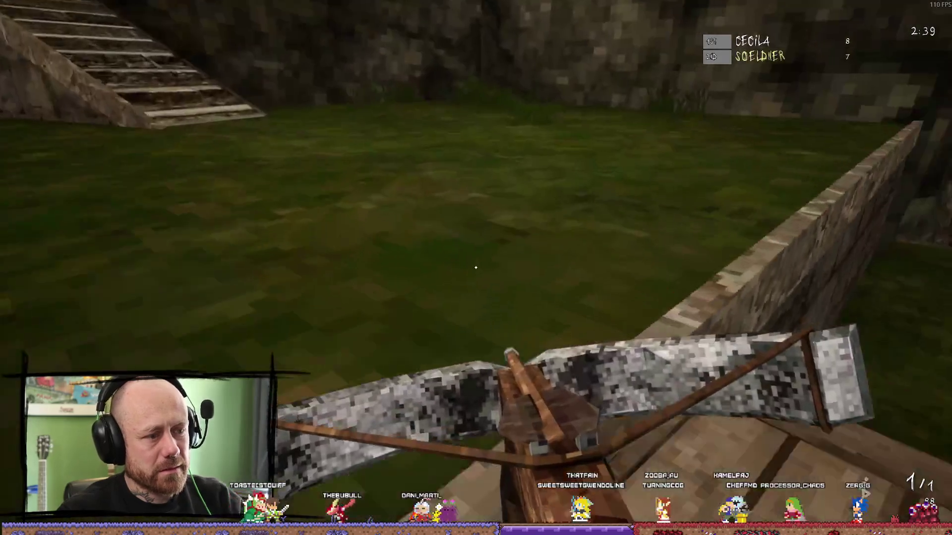
{"action": "key", "text": "w"}
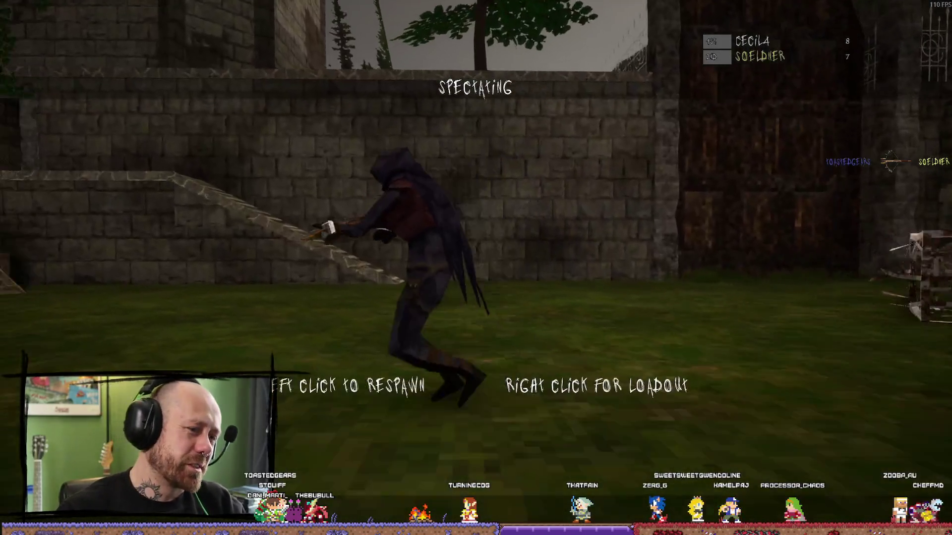
{"action": "left_click", "coordinate": [476, 267]}
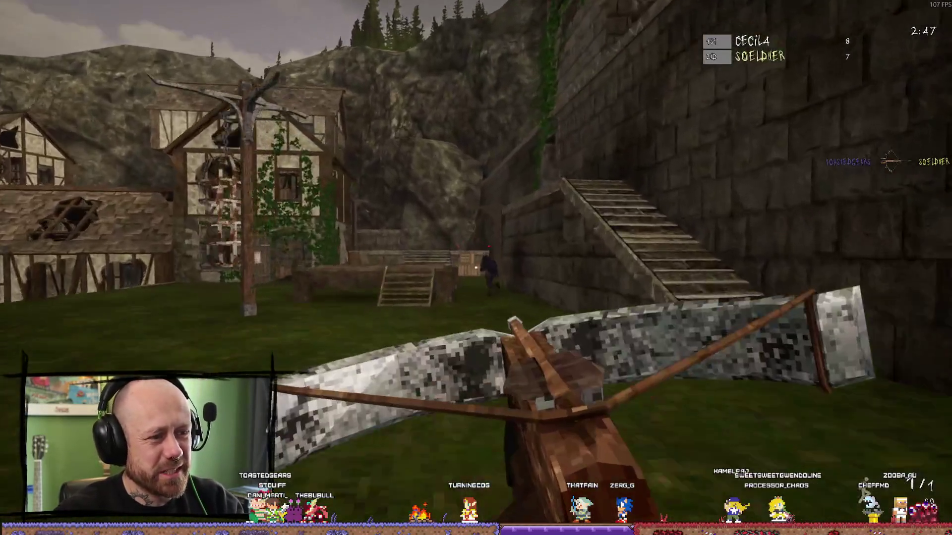
Kill an enemy with the crossbow, respawn, and cross the village toward the orange tree.
{"action": "left_click", "coordinate": [476, 268]}
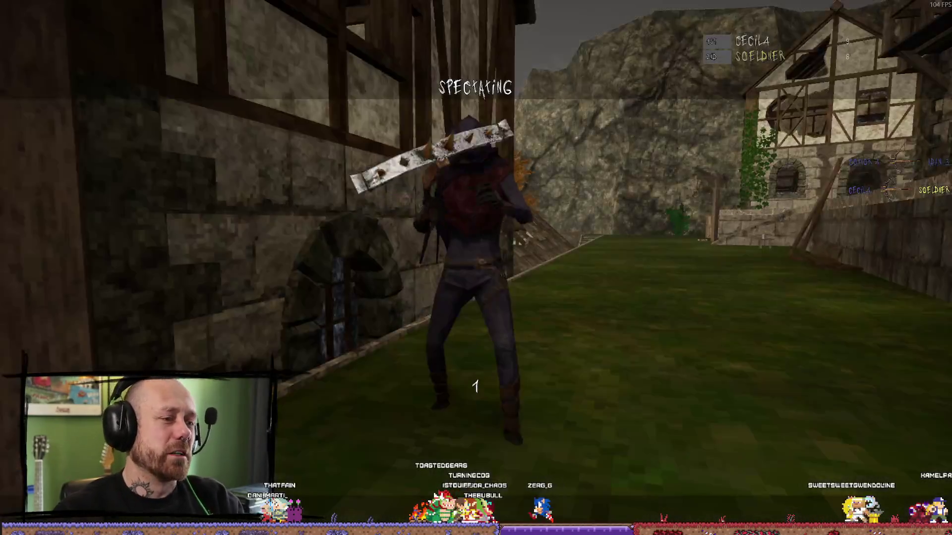
{"action": "left_click", "coordinate": [476, 268]}
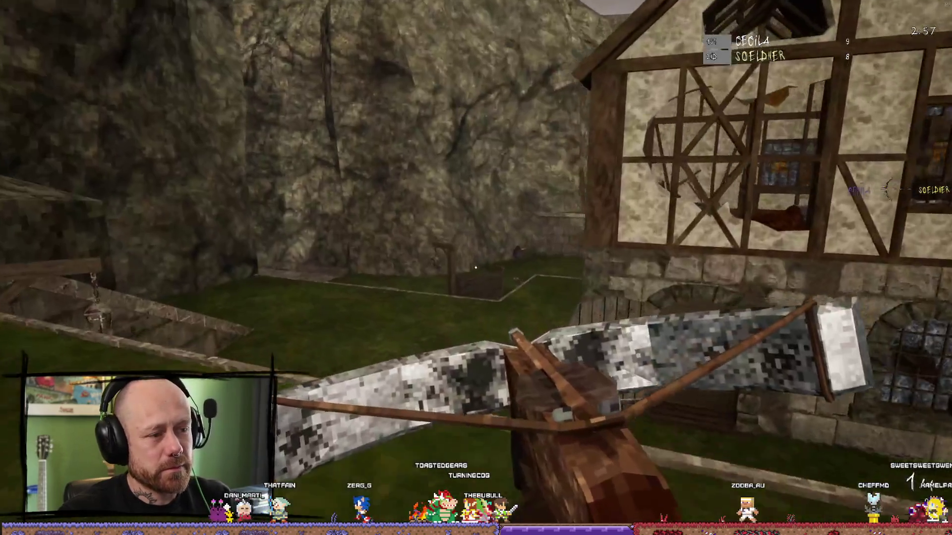
{"action": "key", "text": "w"}
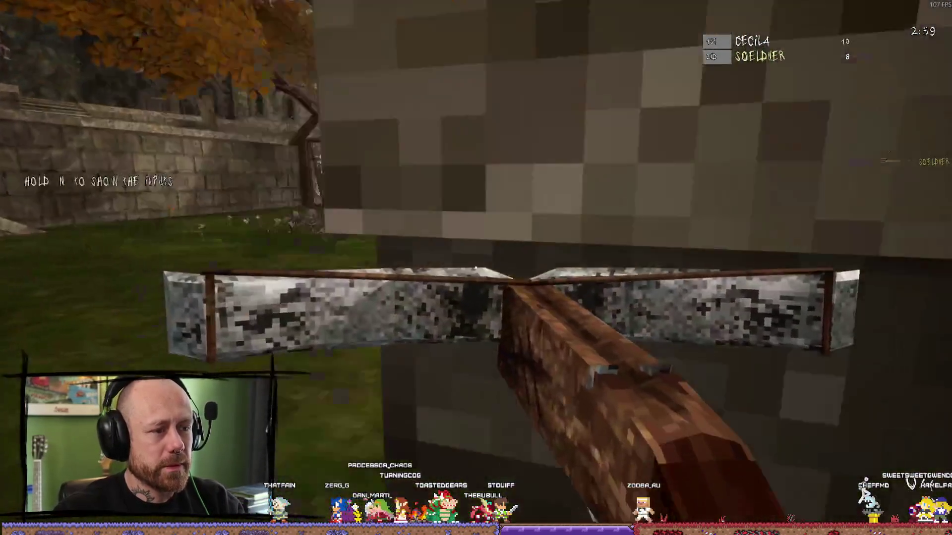
{"action": "key", "text": "w"}
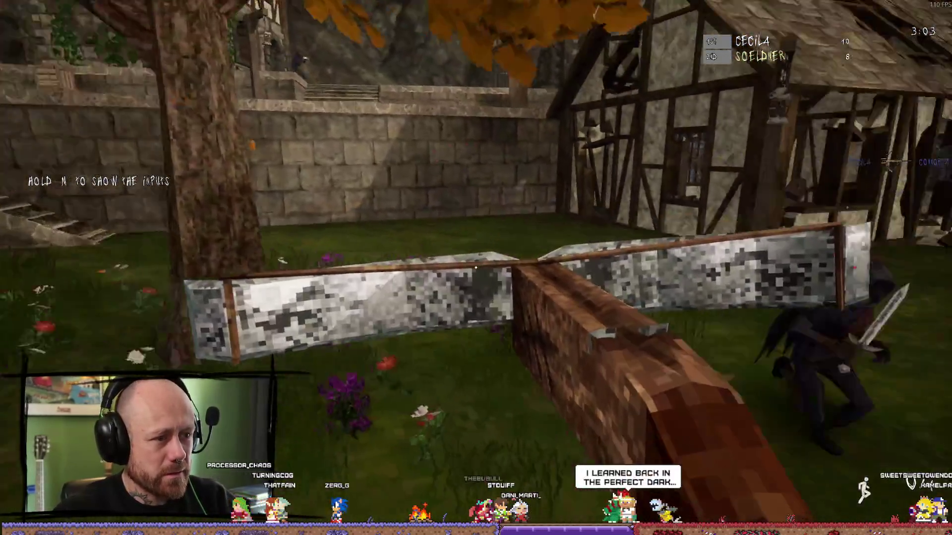
Switch to the sword, kill the nearby enemy, and keep attacking until cut down.
{"action": "key", "text": "2"}
{"action": "left_click", "coordinate": [476, 268]}
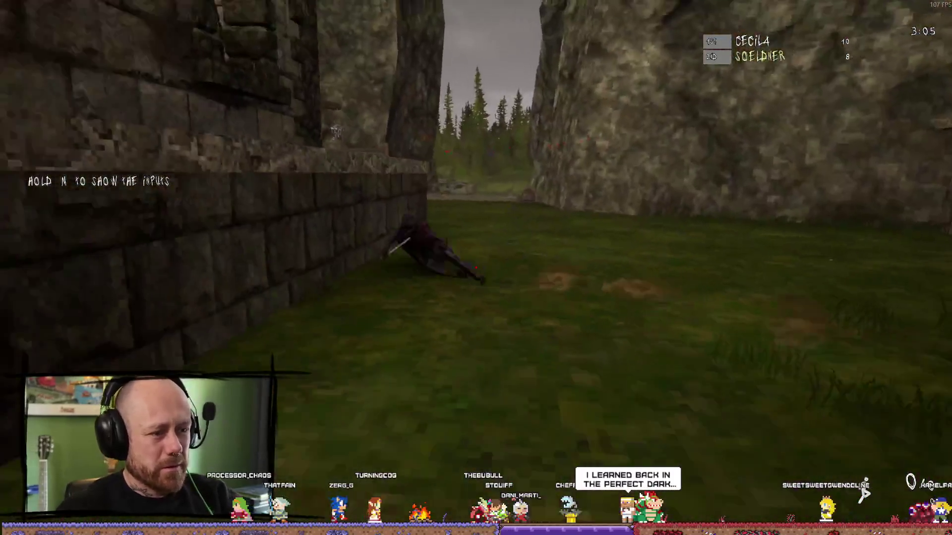
{"action": "left_click", "coordinate": [476, 268]}
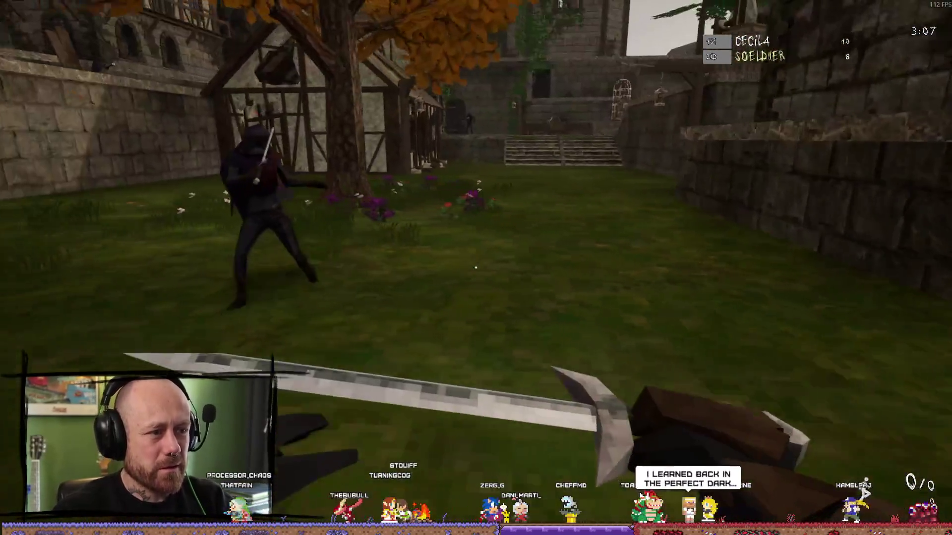
{"action": "left_click", "coordinate": [476, 267]}
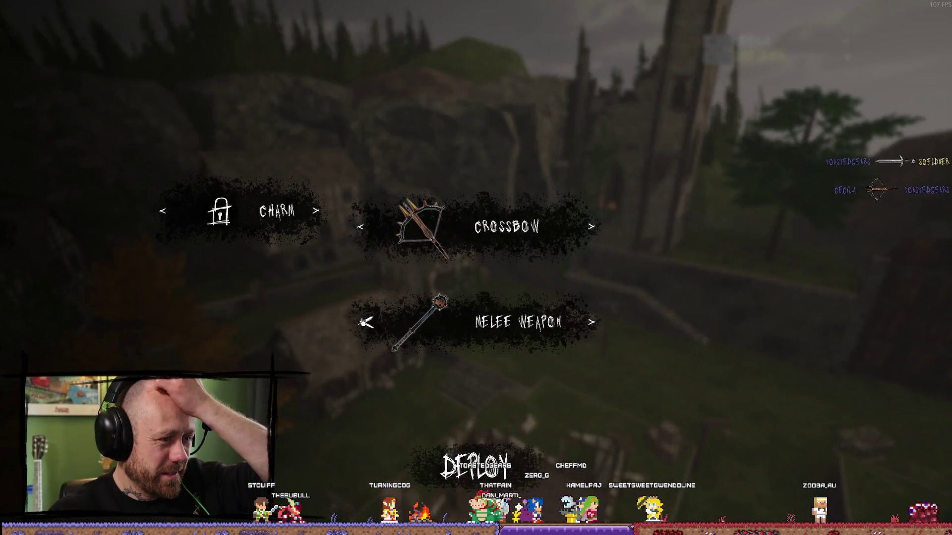
Deploy with the crossbow loadout, land a headshot, check the scoreboard, swing the mace, then respawn.
{"action": "left_click", "coordinate": [475, 466]}
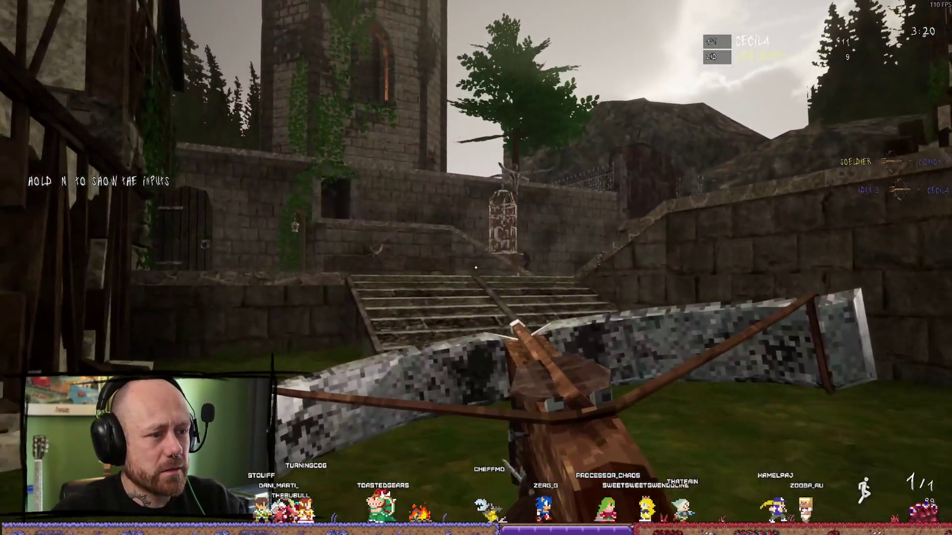
{"action": "left_click", "coordinate": [476, 267]}
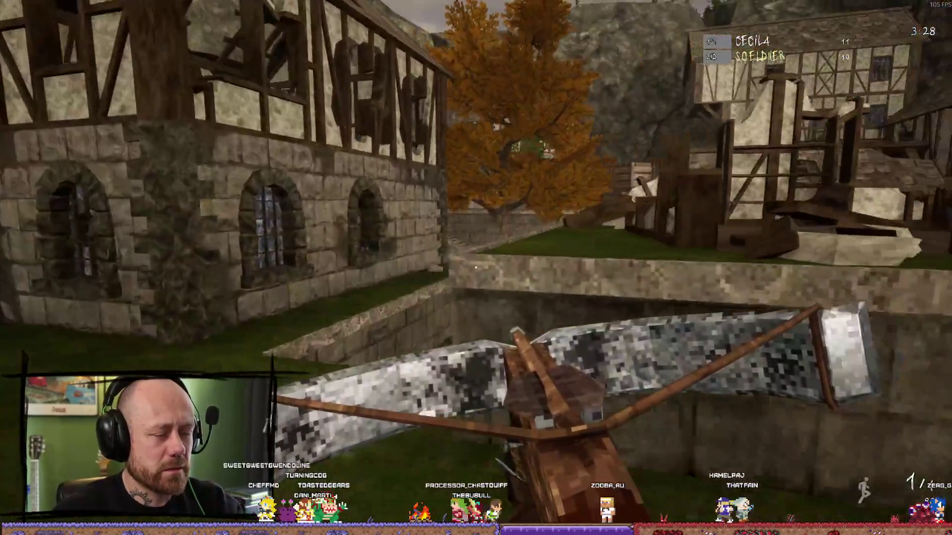
{"action": "key", "text": "Tab"}
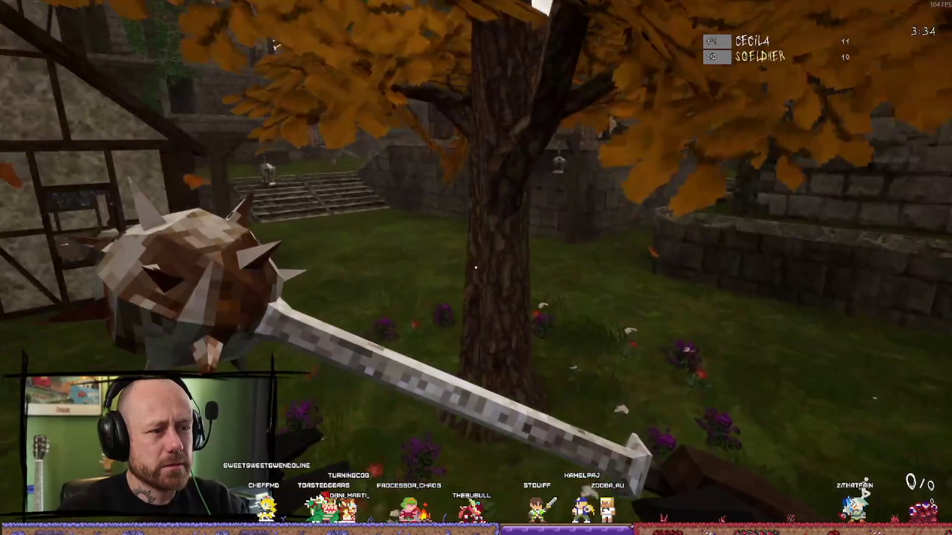
{"action": "left_click", "coordinate": [476, 267]}
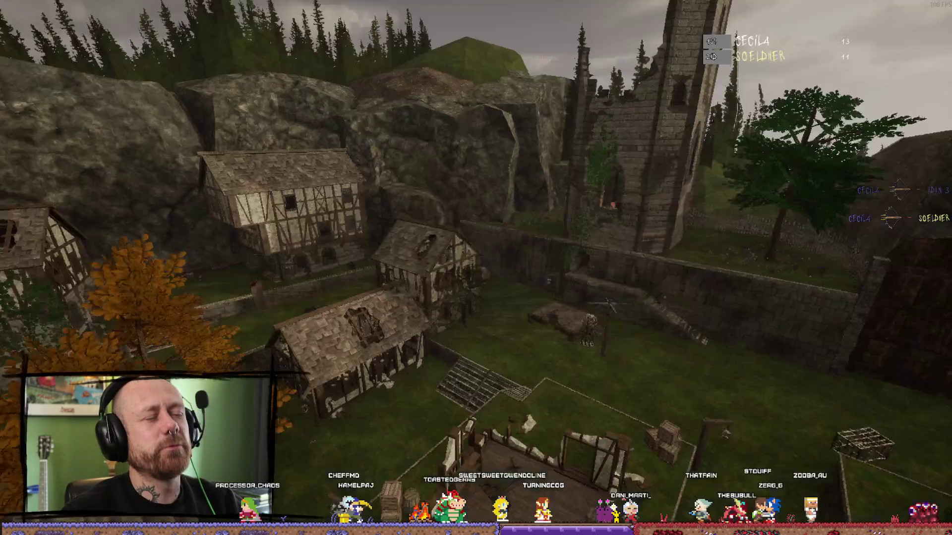
{"action": "left_click", "coordinate": [476, 268]}
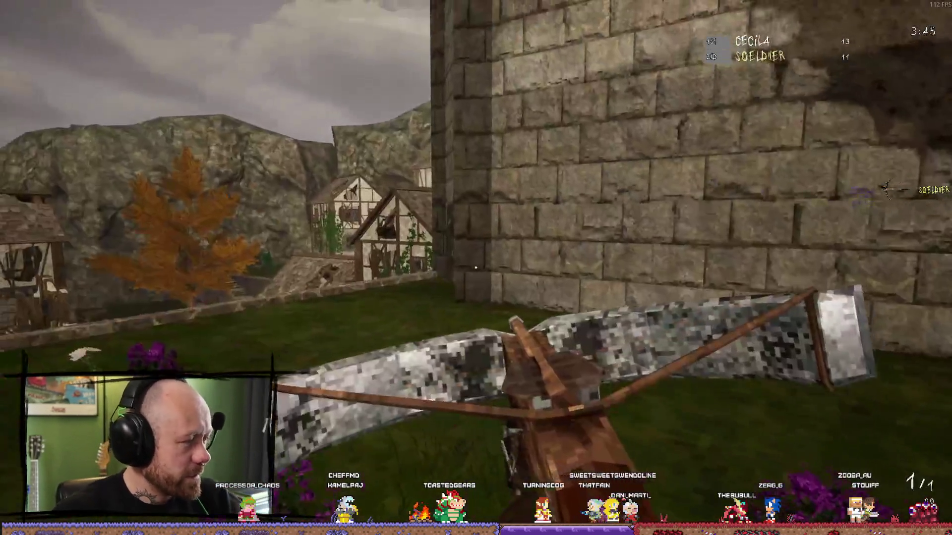
Cross the wall, shoot the enemy at the doorway, then fight on the stairway with the spiked mace.
{"action": "key", "text": "w"}
{"action": "key", "text": "w"}
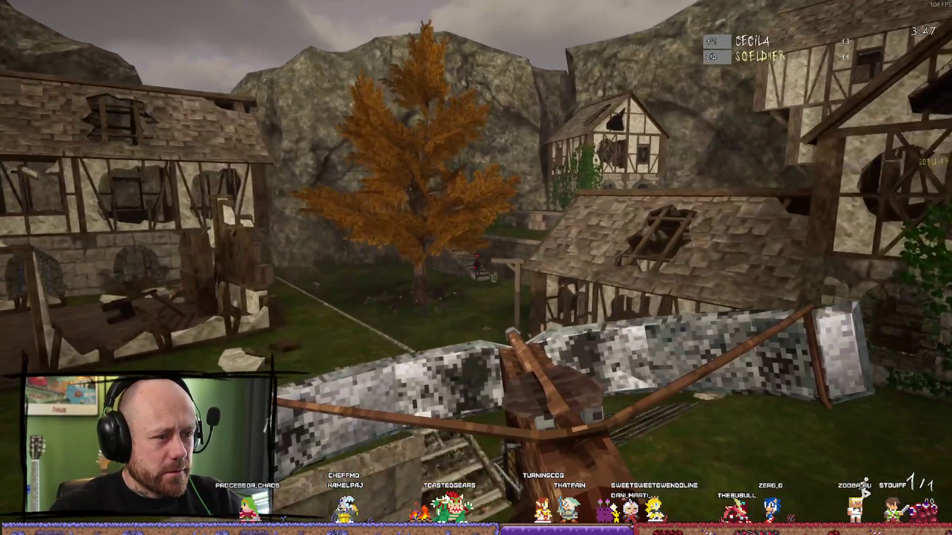
{"action": "key", "text": "w"}
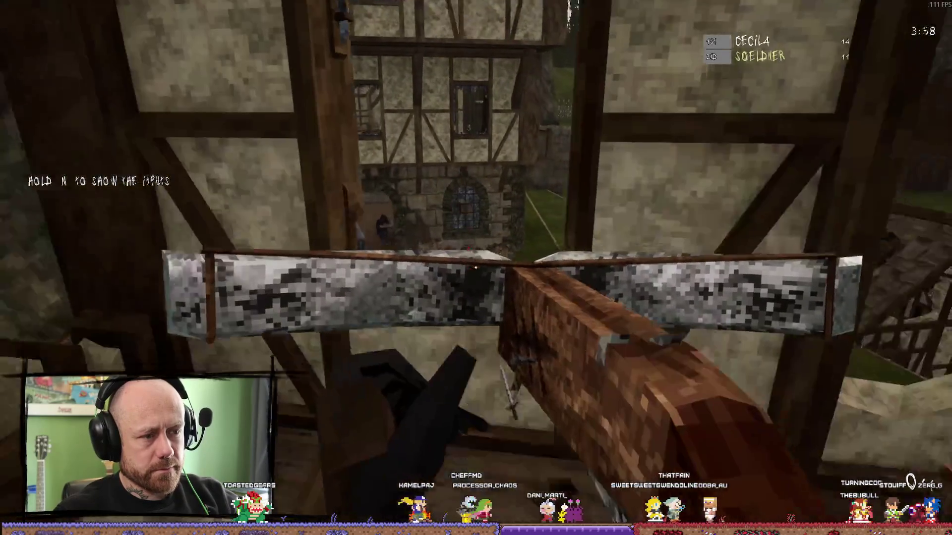
{"action": "left_click", "coordinate": [476, 268]}
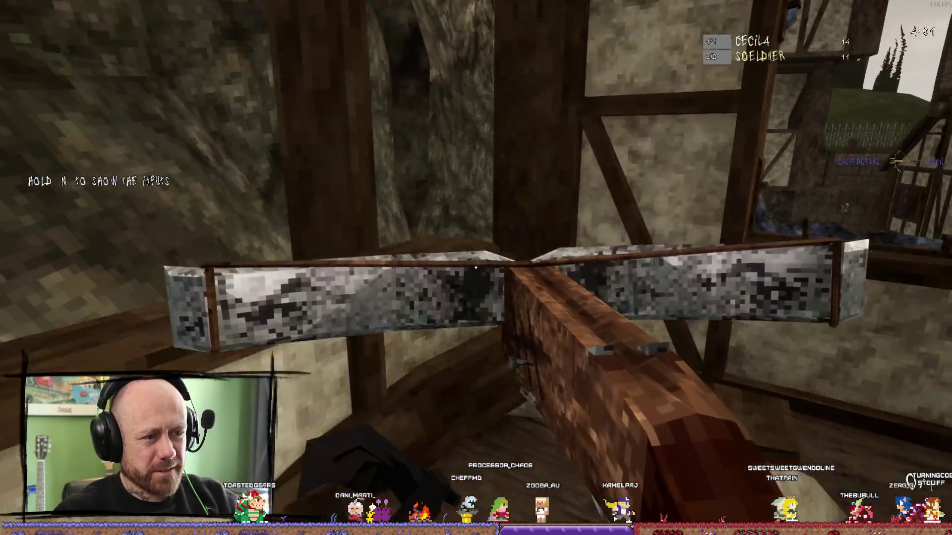
{"action": "key", "text": "1"}
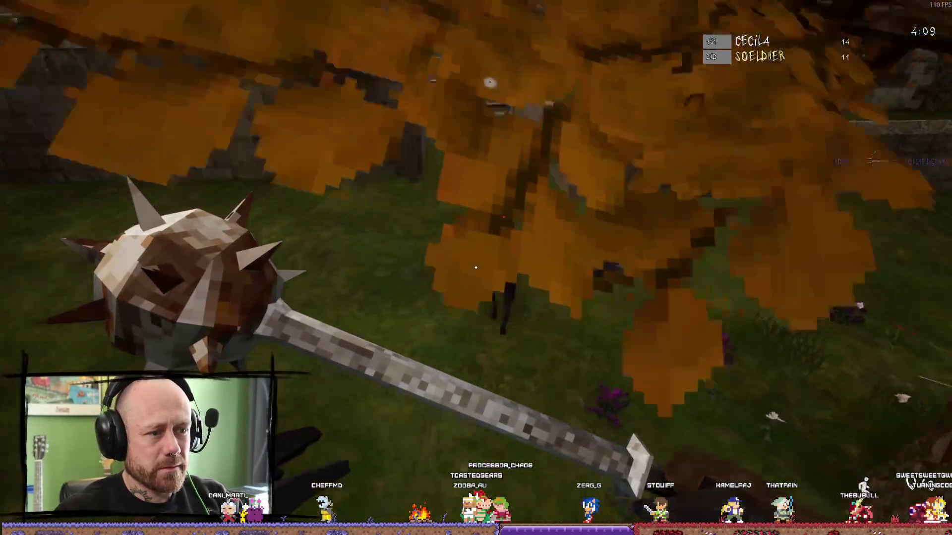
{"action": "left_click", "coordinate": [476, 268]}
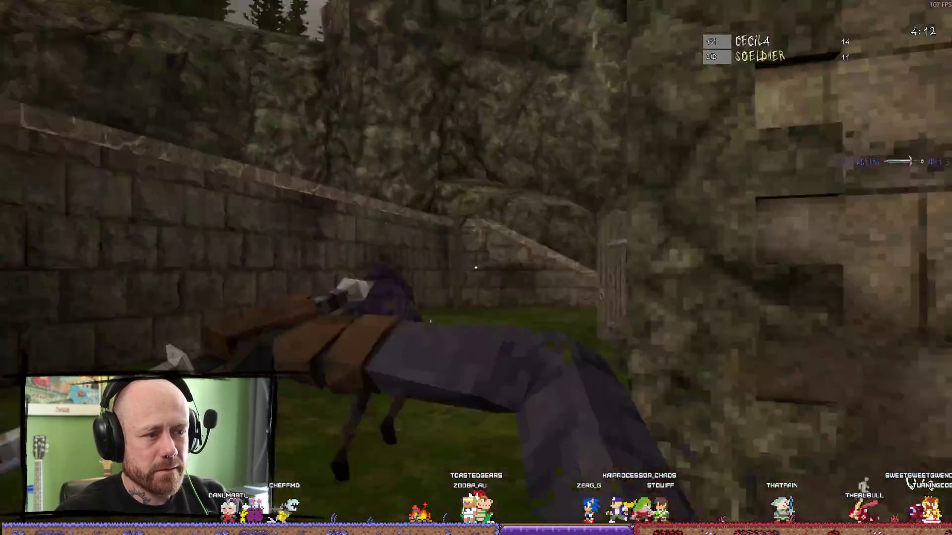
{"action": "left_click", "coordinate": [476, 268]}
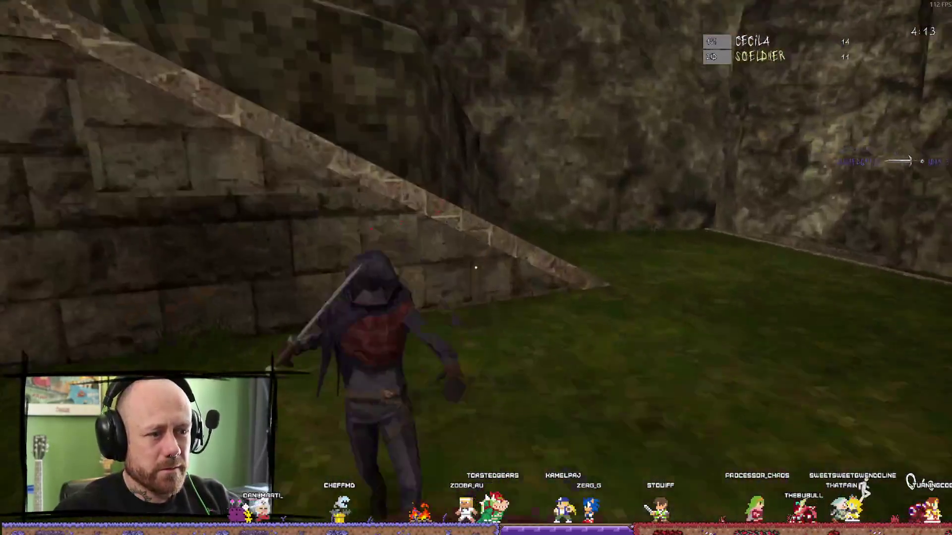
{"action": "left_click", "coordinate": [476, 268]}
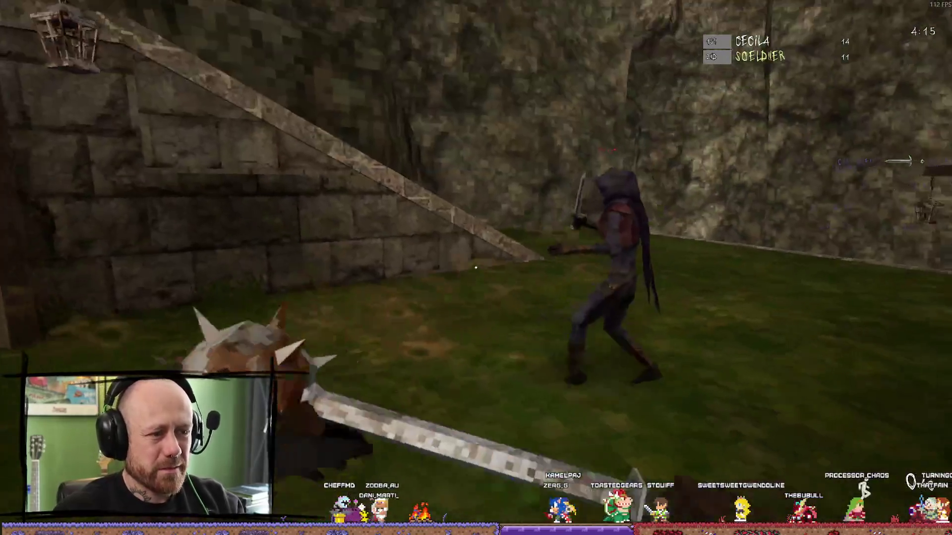
{"action": "left_click", "coordinate": [476, 268]}
{"action": "left_click", "coordinate": [476, 268]}
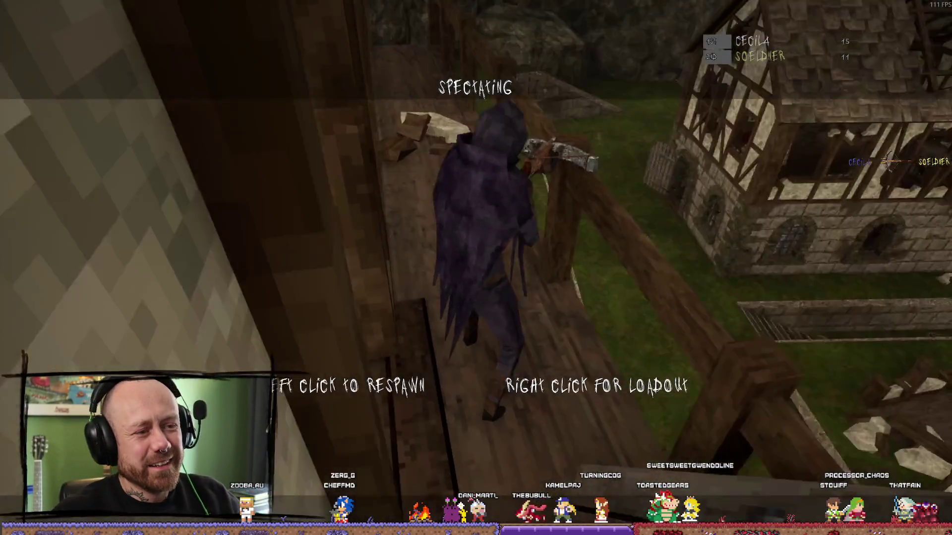
Respawn with the crossbow, shoot the enemy by the house, reload, and move into the courtyard.
{"action": "left_click", "coordinate": [476, 268]}
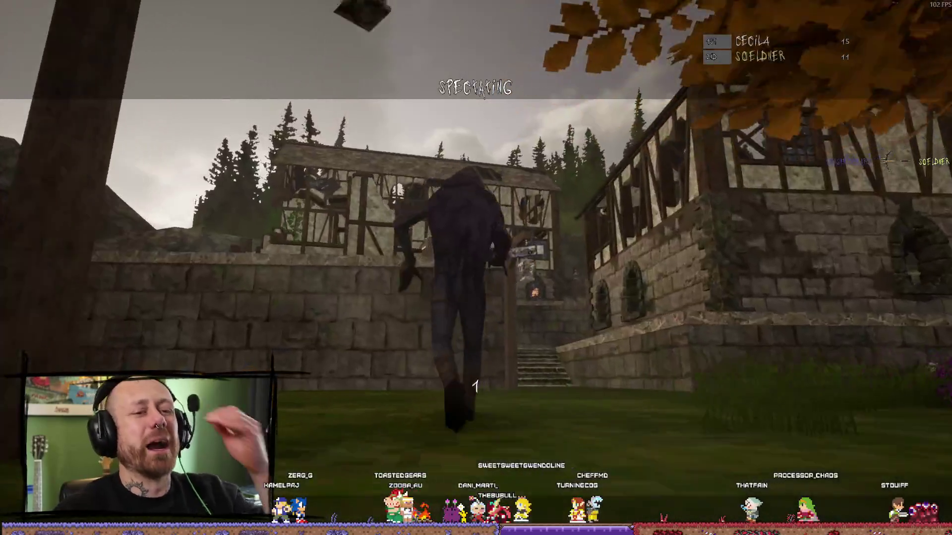
{"action": "left_click", "coordinate": [476, 267]}
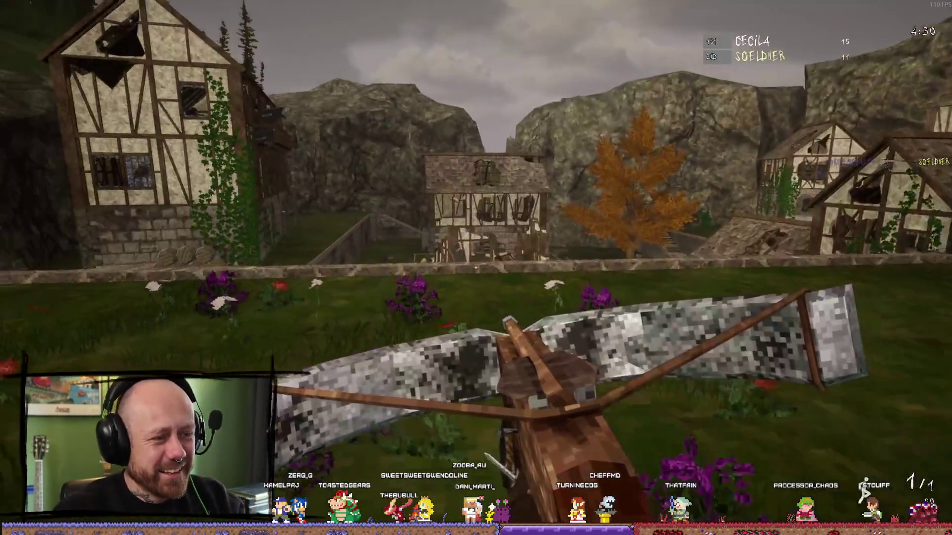
{"action": "left_click", "coordinate": [475, 268]}
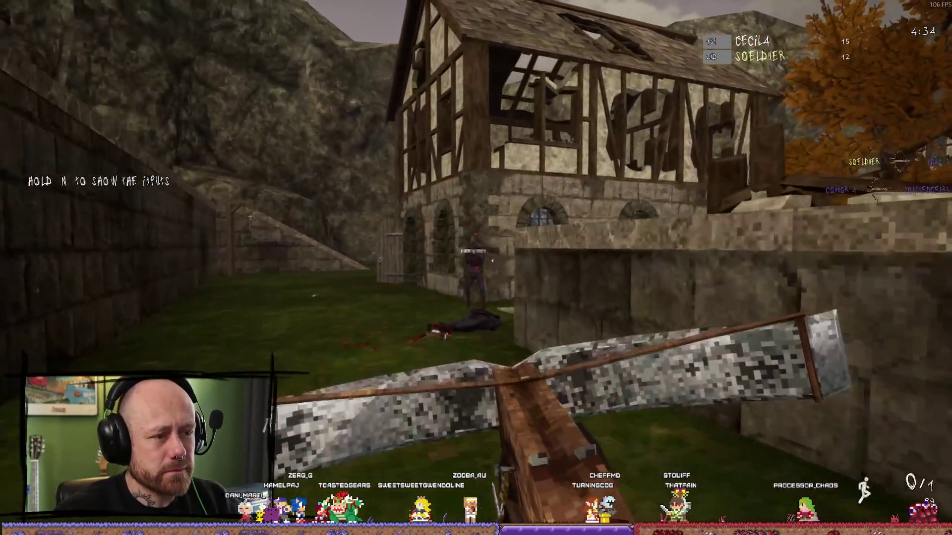
{"action": "key", "text": "w"}
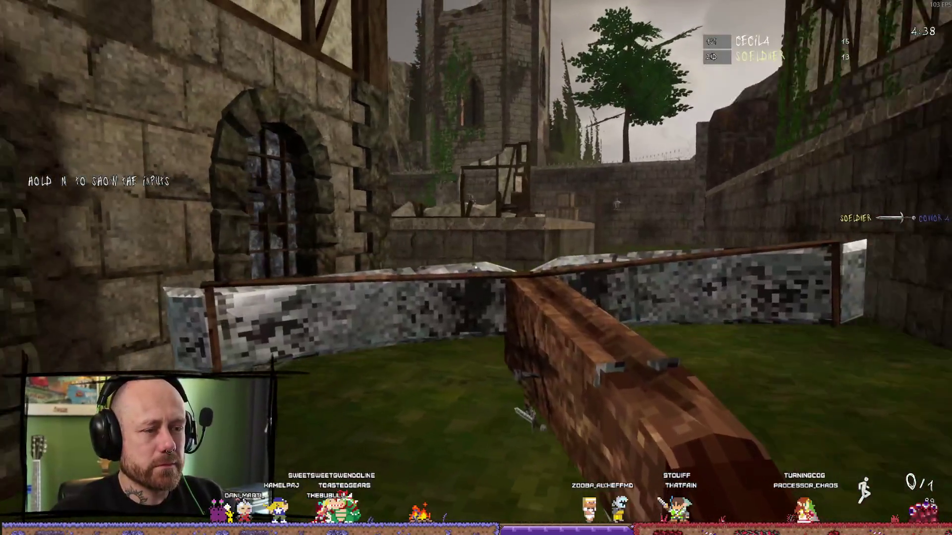
{"action": "key", "text": "r"}
{"action": "key", "text": "w"}
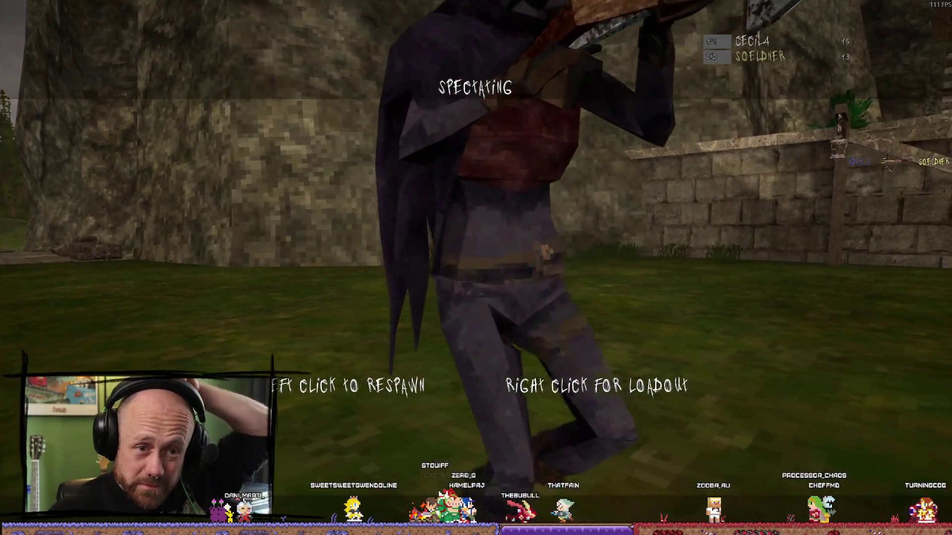
Respawn twice and swing the mace at the hooded enemy by the timber building.
{"action": "left_click", "coordinate": [476, 268]}
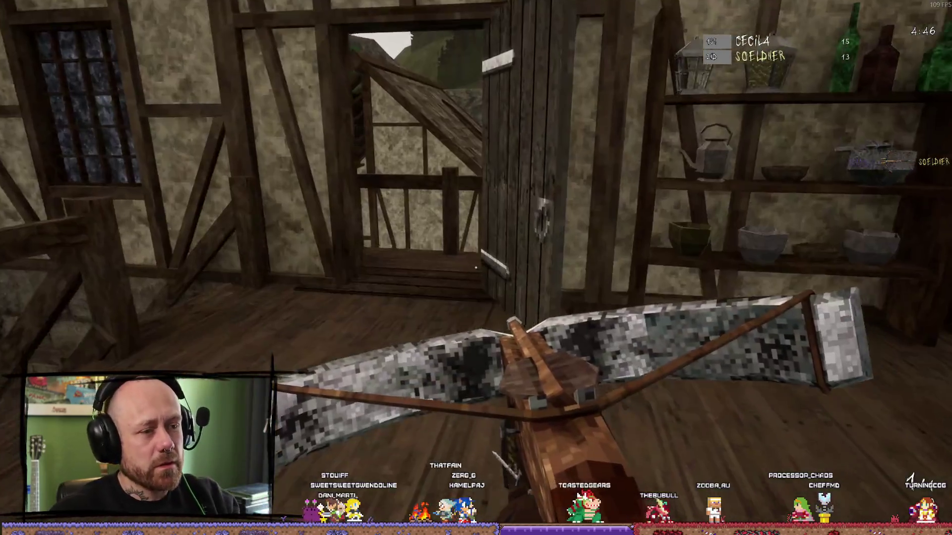
{"action": "key", "text": "w"}
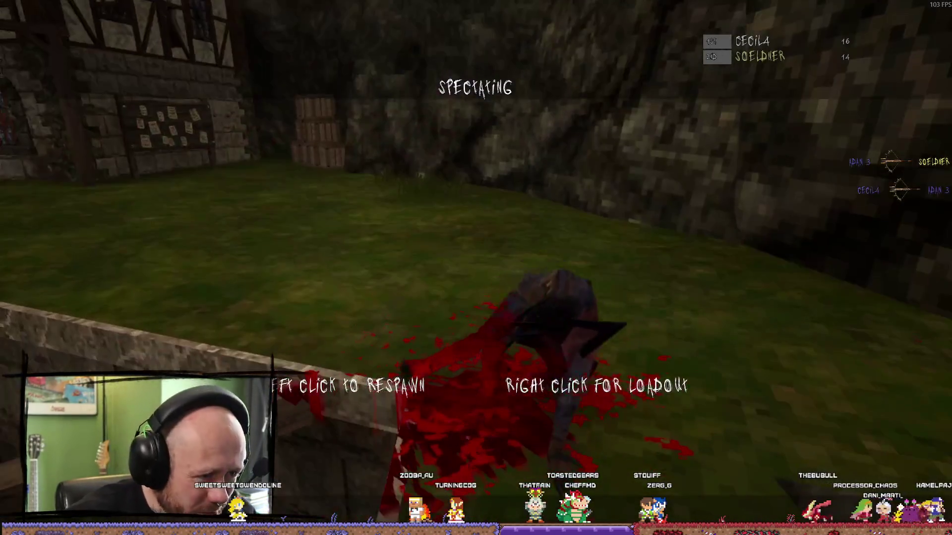
{"action": "left_click", "coordinate": [476, 268]}
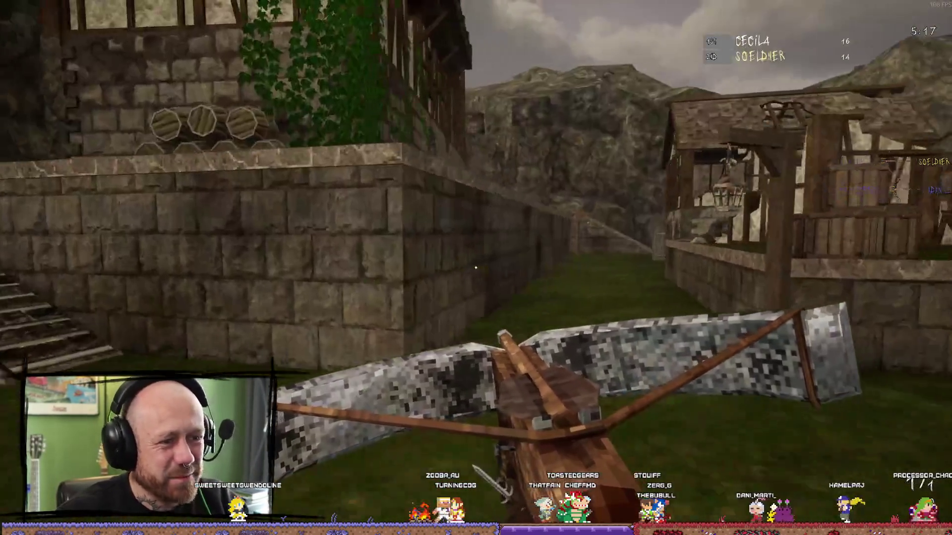
{"action": "key", "text": "w"}
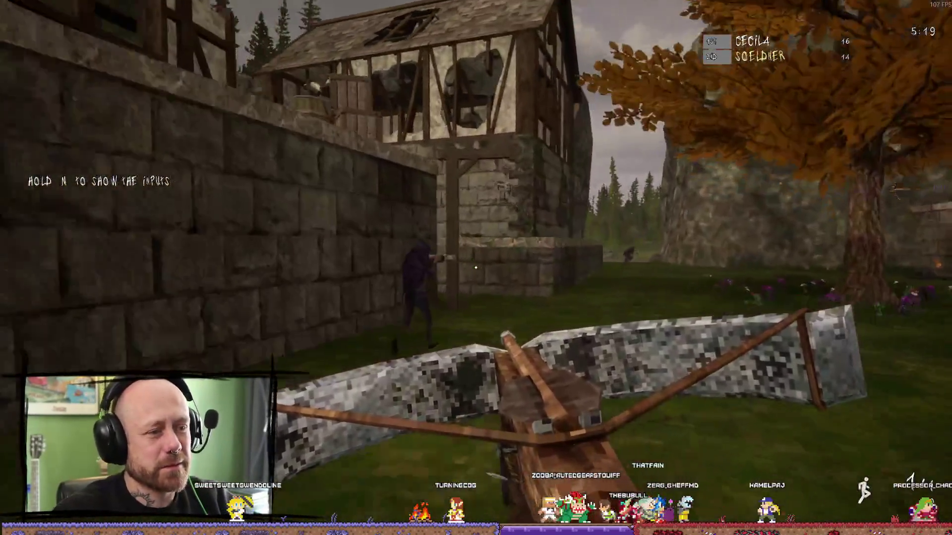
{"action": "left_click", "coordinate": [476, 267]}
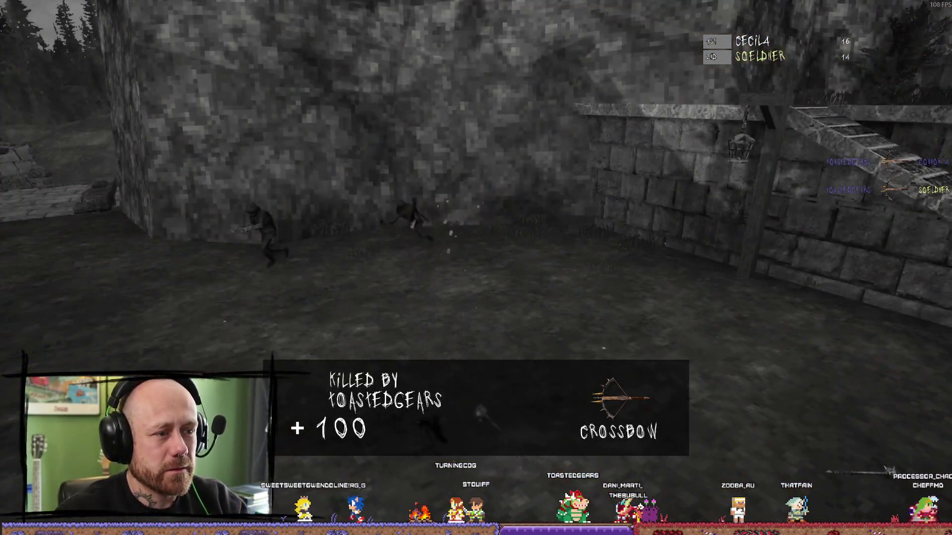
Respawn again, run through the village toward the tree and stairs, and reload the crossbow.
{"action": "left_click", "coordinate": [476, 268]}
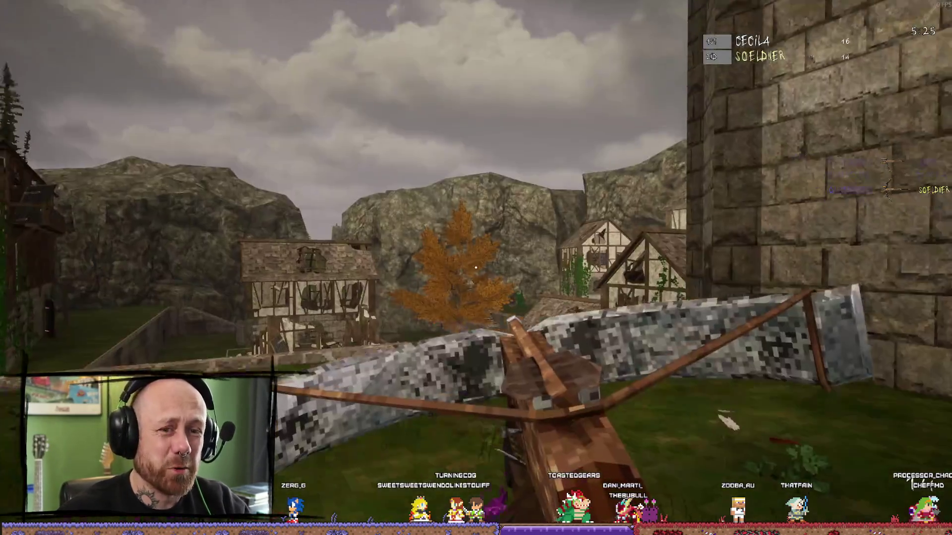
{"action": "key", "text": "w"}
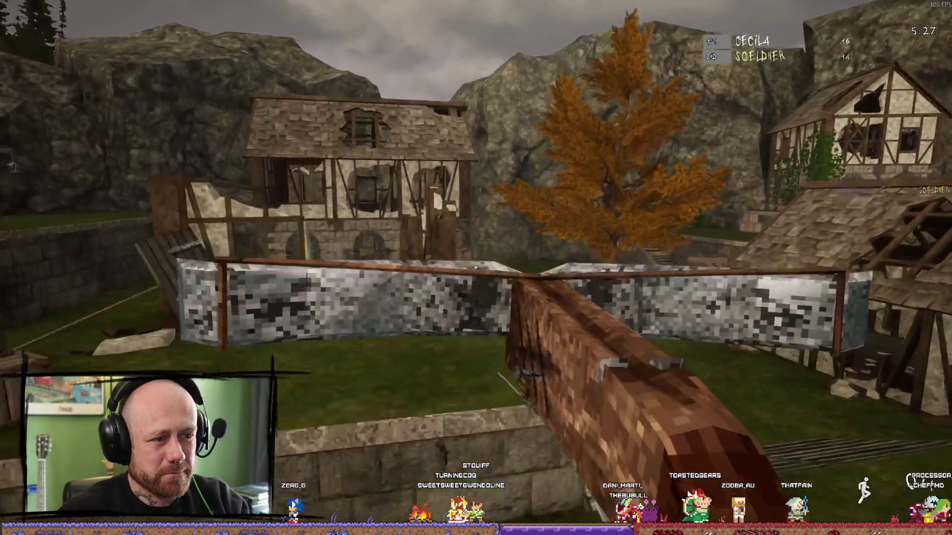
{"action": "key", "text": "w"}
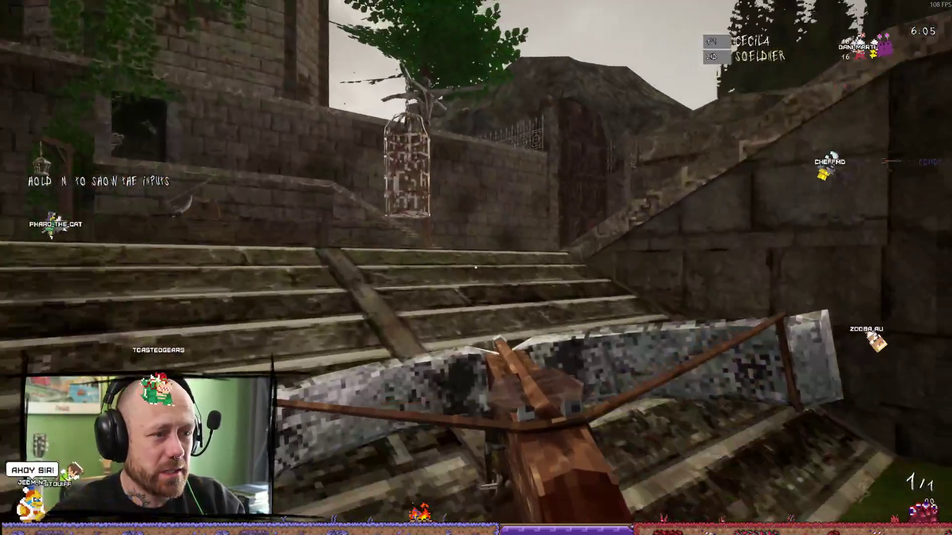
{"action": "key", "text": "r"}
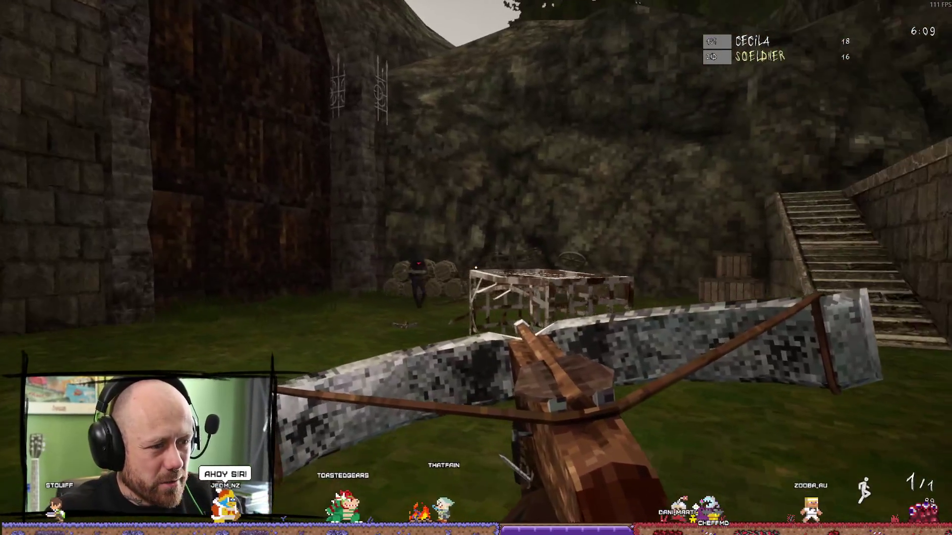
Drop the crossbow, kill the enemy by the wall with the mace, and walk to the ruined house.
{"action": "key", "text": "g"}
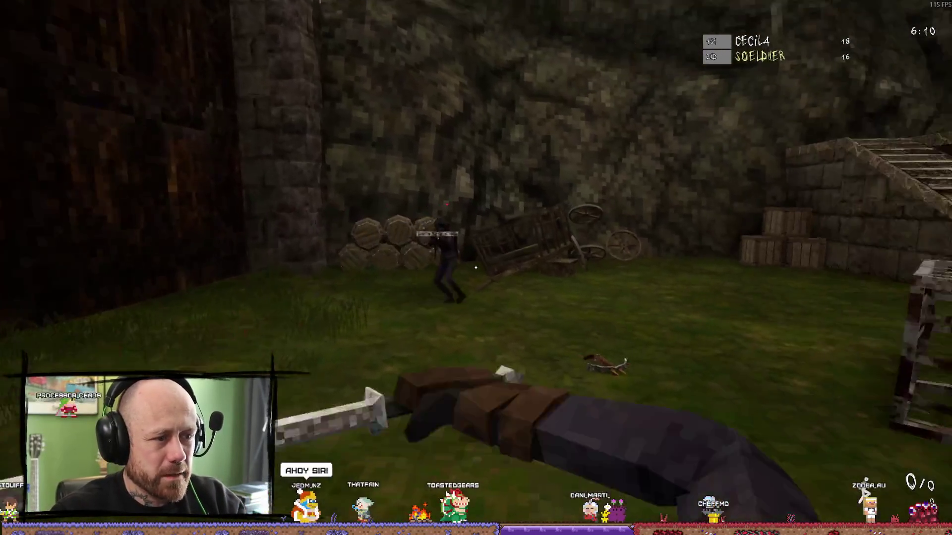
{"action": "left_click", "coordinate": [475, 267]}
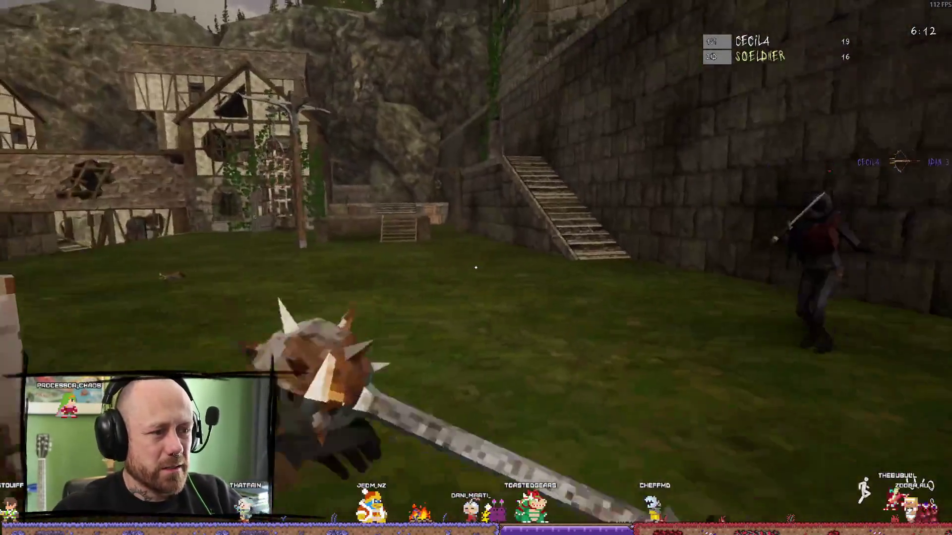
{"action": "left_click", "coordinate": [476, 268]}
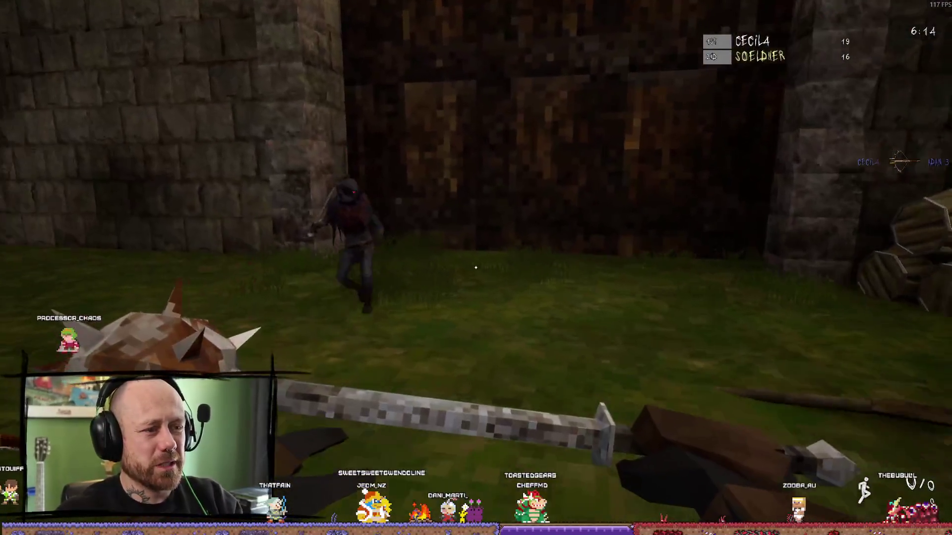
{"action": "left_click", "coordinate": [476, 268]}
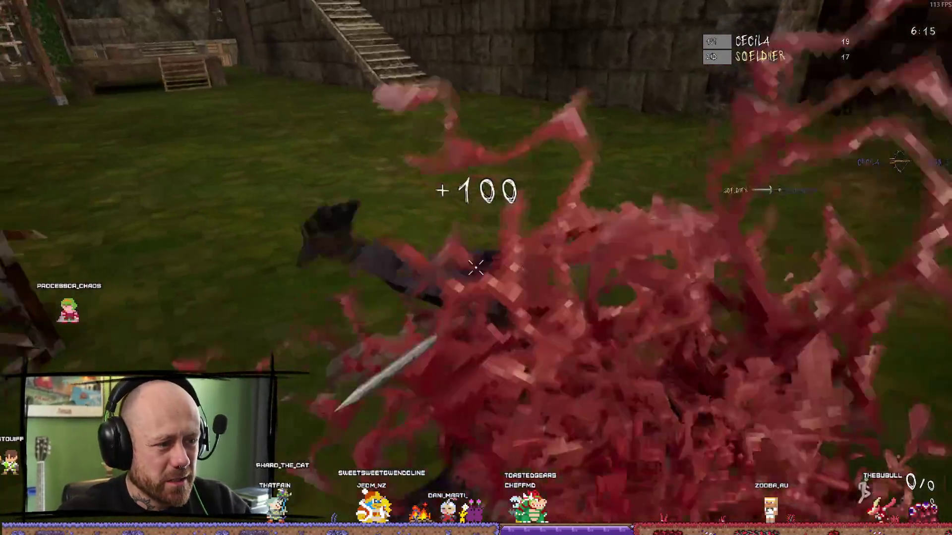
{"action": "key", "text": "w"}
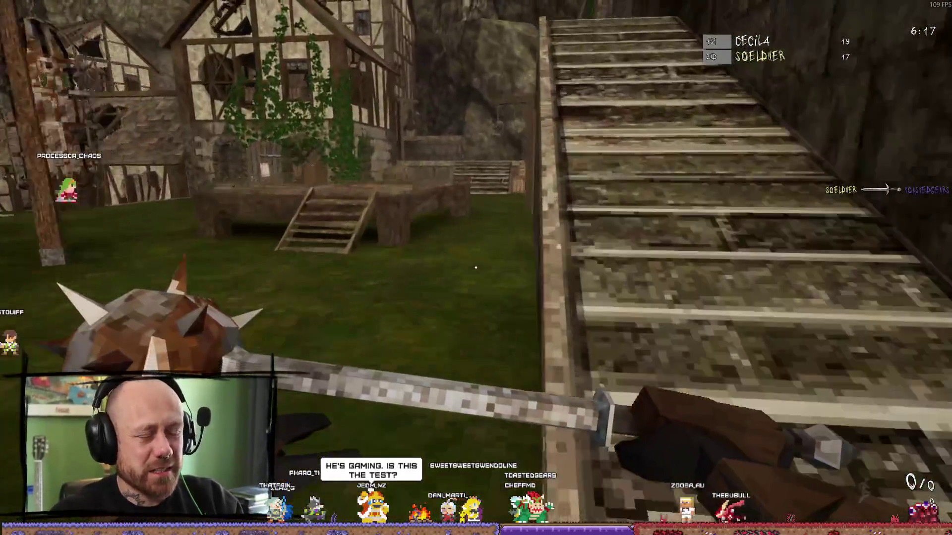
{"action": "key", "text": "w"}
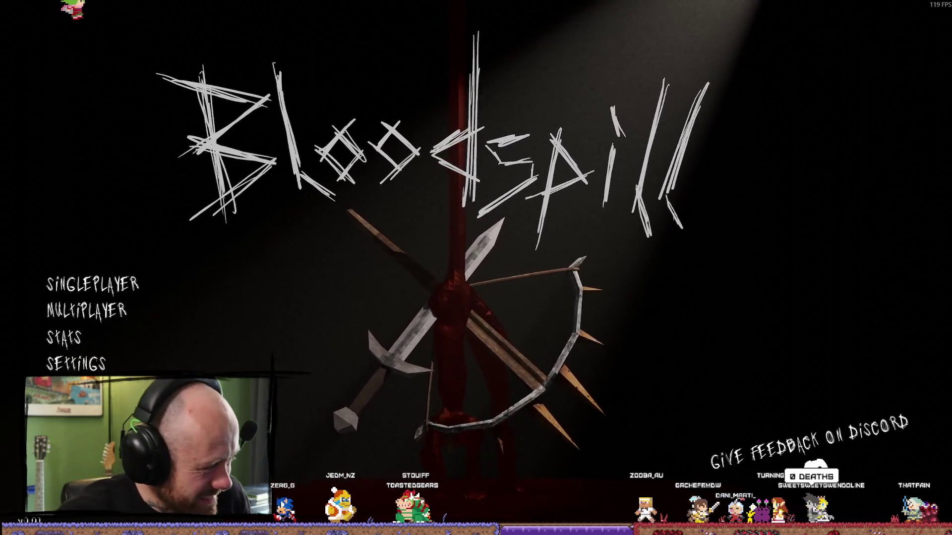
Check Bloodspill's player stats screen, then switch through Steam to the Unreal editor.
{"action": "left_click", "coordinate": [63, 337]}
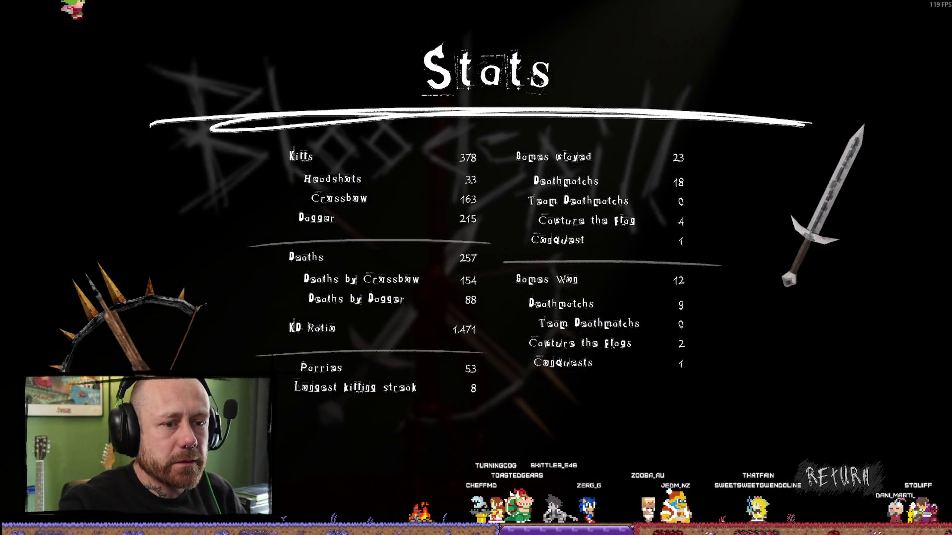
{"action": "key", "text": "Escape"}
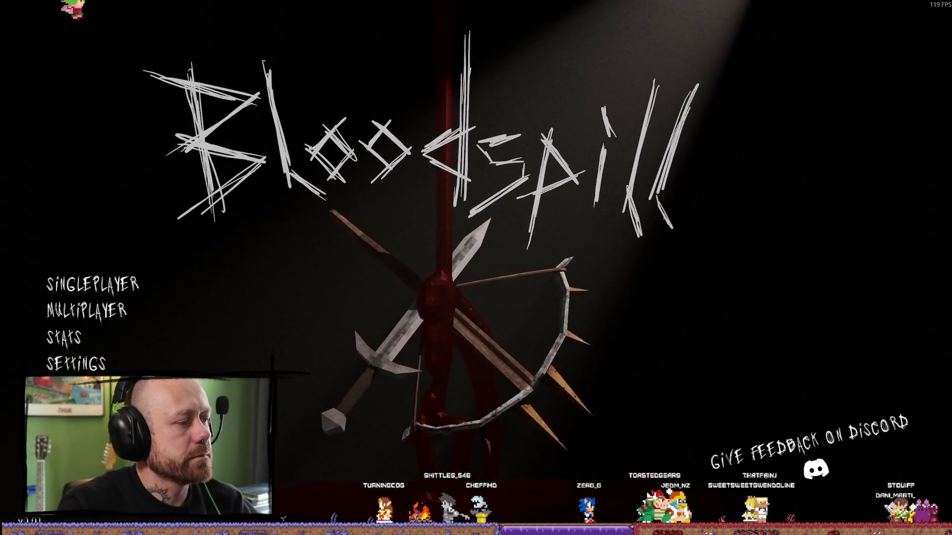
{"action": "key", "text": "alt+Tab"}
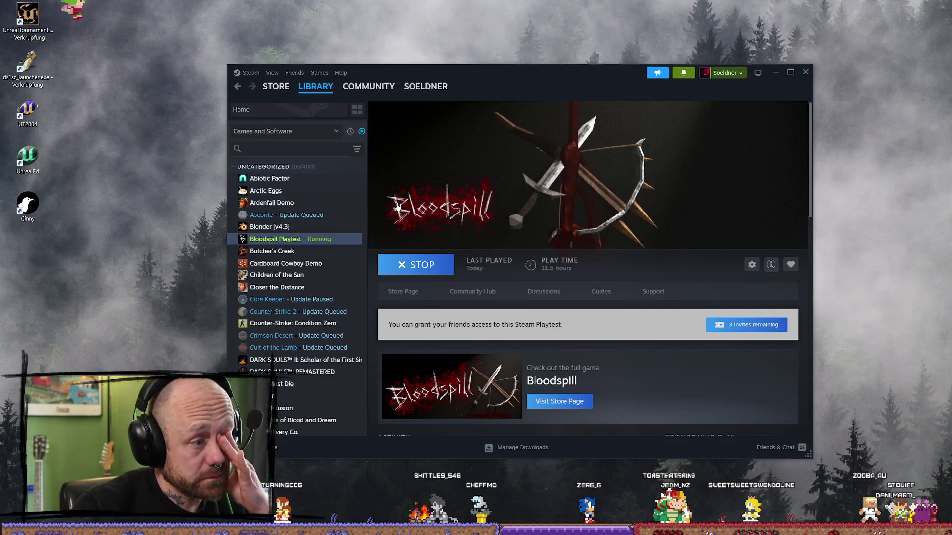
{"action": "key", "text": "alt+Tab"}
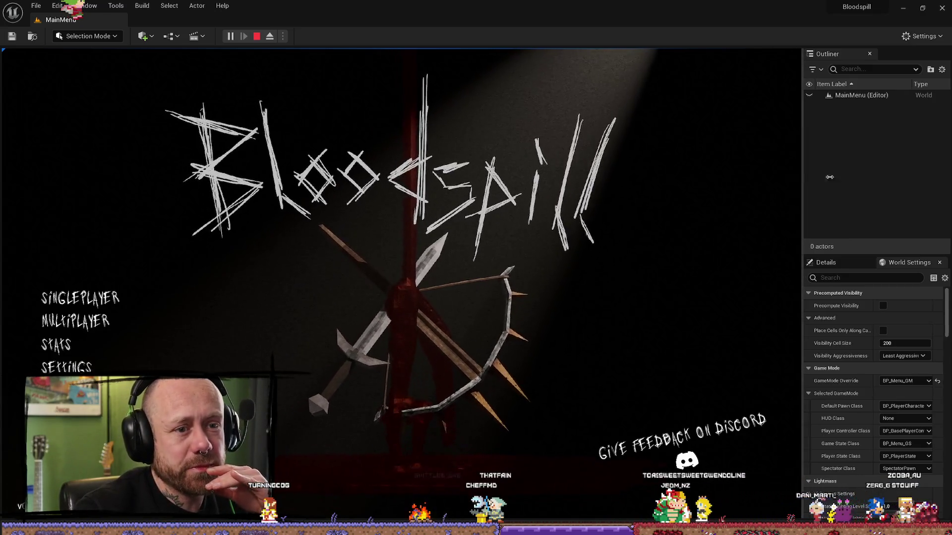
Drag the Outliner/Details splitter right to widen the in-editor game view.
{"action": "left_click_drag", "start_coordinate": [821, 177], "coordinate": [842, 177]}
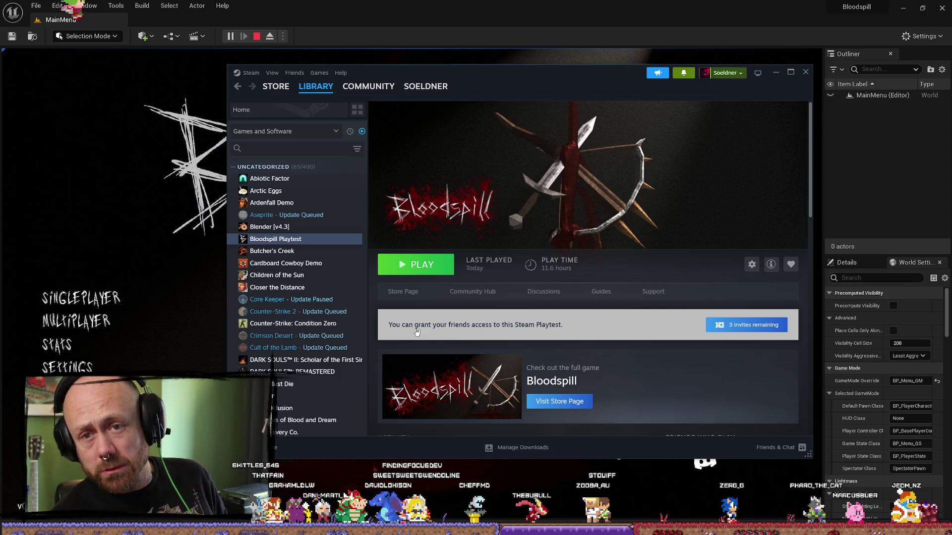
Open the Multiplayer friends list from the main menu, then return to the menu.
{"action": "left_click", "coordinate": [805, 72]}
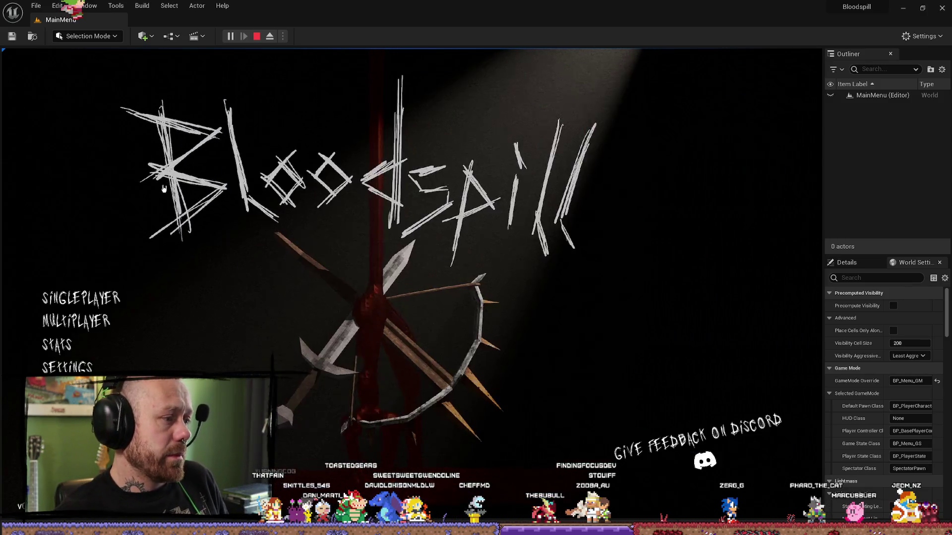
{"action": "left_click", "coordinate": [77, 321]}
{"action": "left_click", "coordinate": [80, 353]}
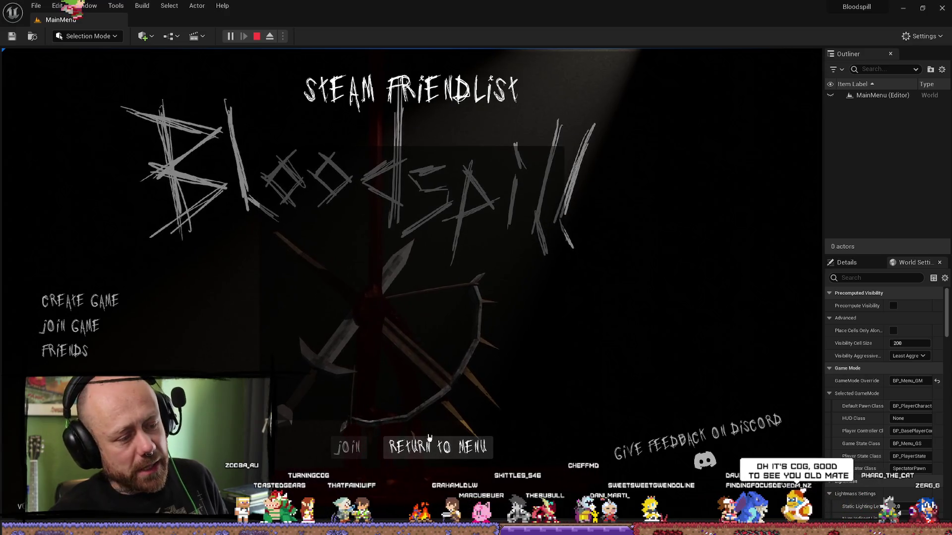
{"action": "left_click", "coordinate": [420, 447]}
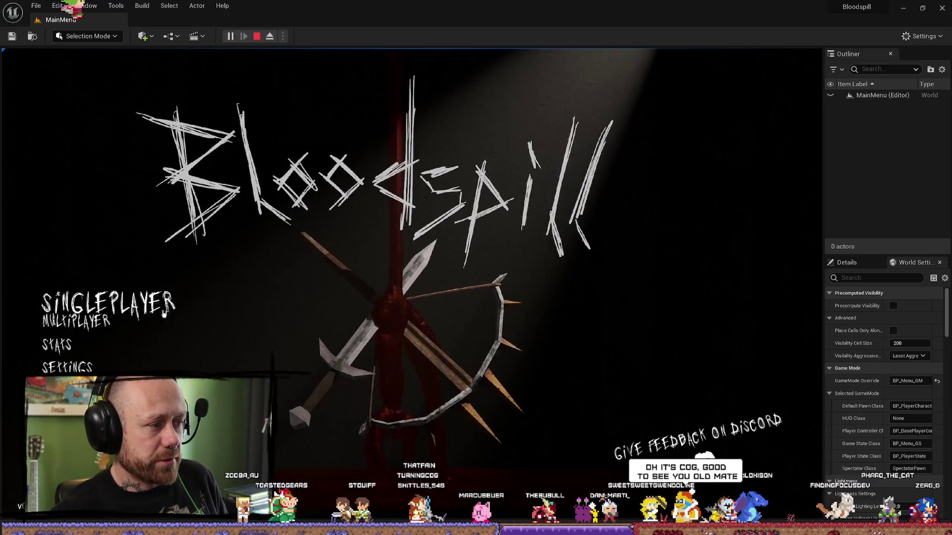
Review the Multiplayer Create Game setup screen twice, back out, and stop play-in-editor.
{"action": "left_click", "coordinate": [80, 333]}
{"action": "left_click", "coordinate": [79, 301]}
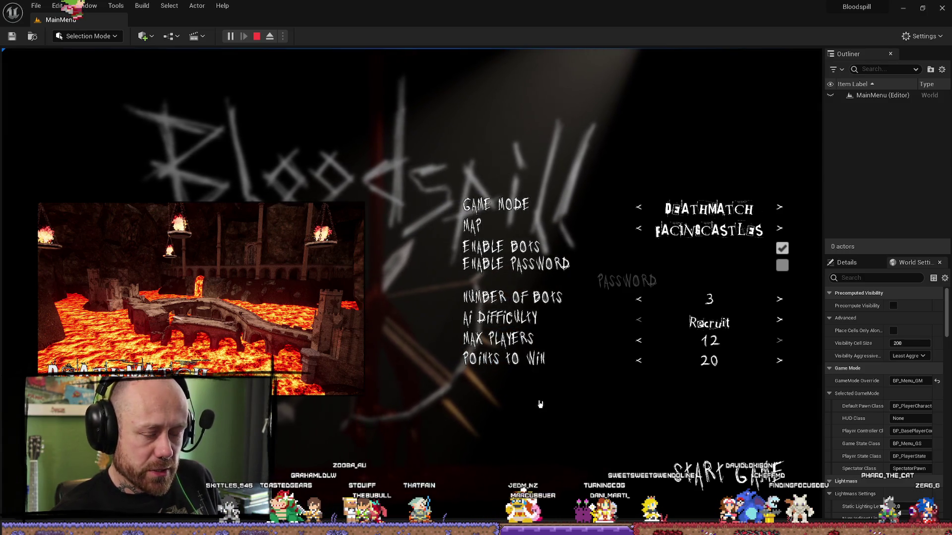
{"action": "key", "text": "Escape"}
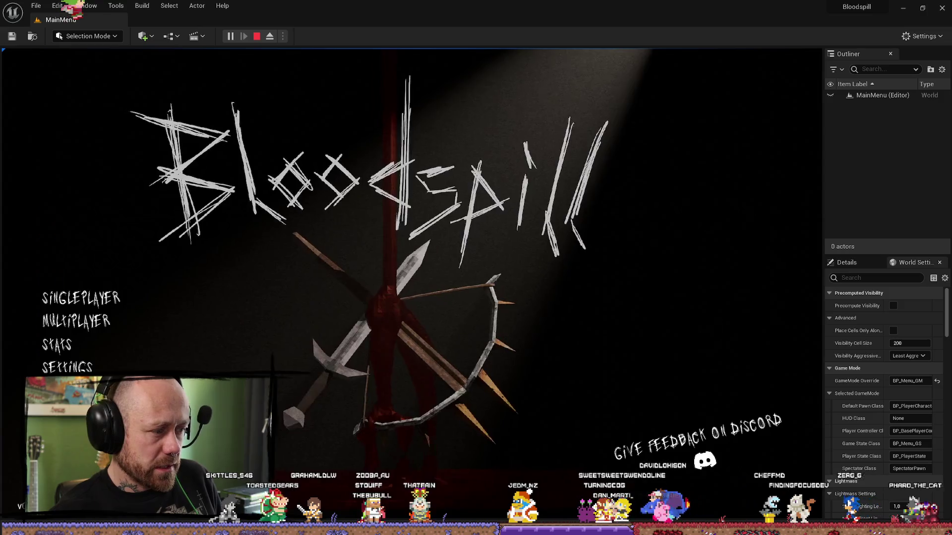
{"action": "left_click", "coordinate": [90, 320]}
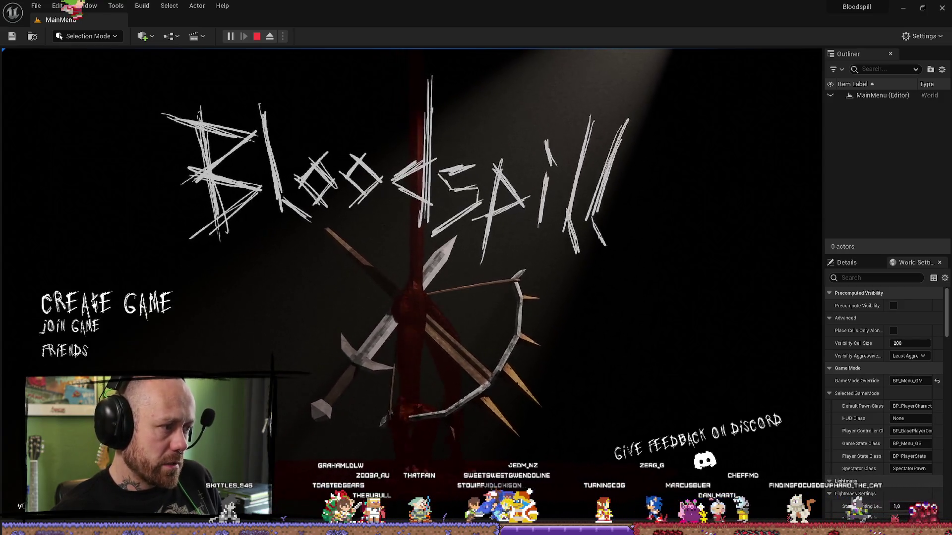
{"action": "left_click", "coordinate": [94, 303]}
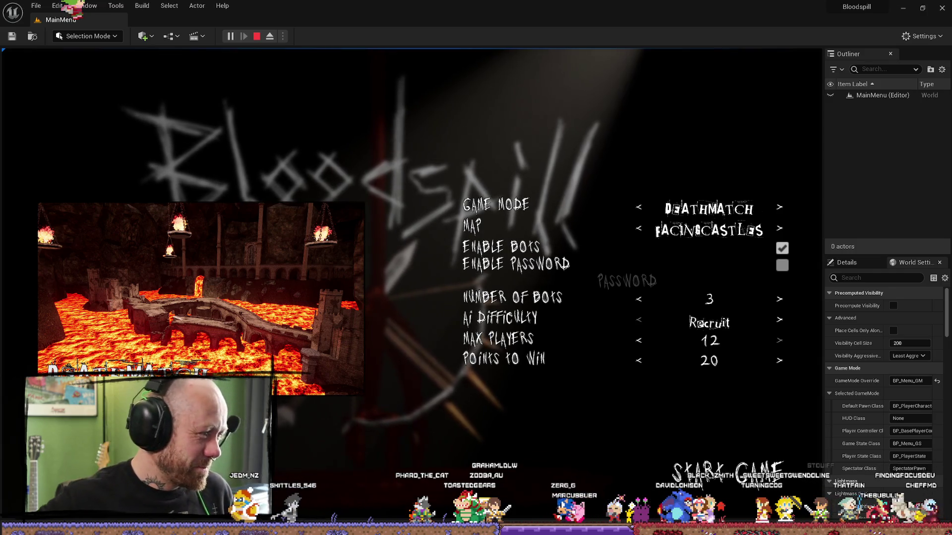
{"action": "key", "text": "Escape"}
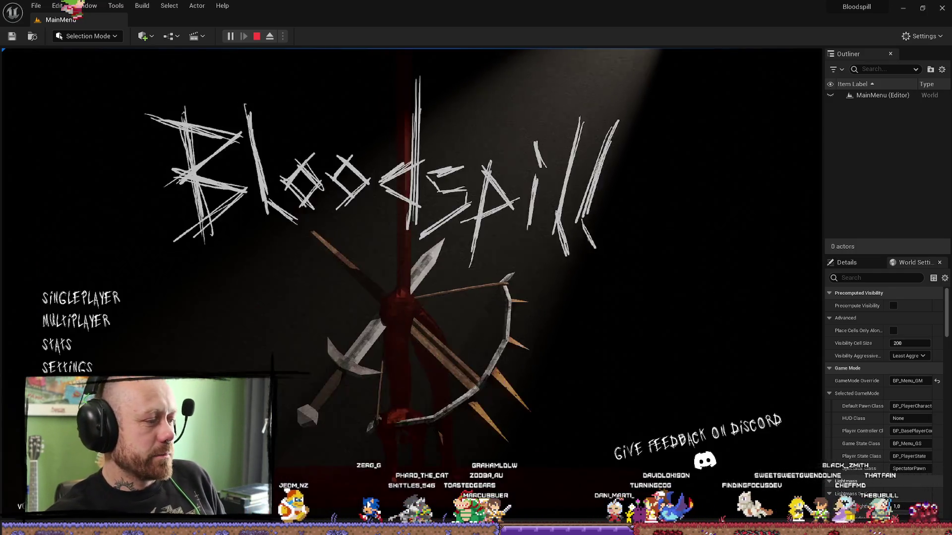
{"action": "left_click", "coordinate": [258, 37]}
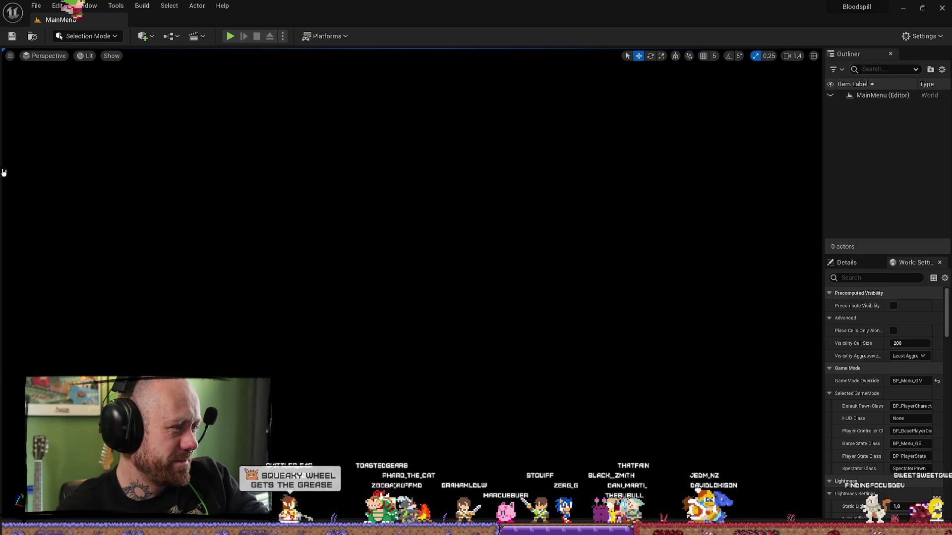
Bring Discord's 'Game tabbing out' bug-report thread in front of the editor.
{"action": "key", "text": "alt+Tab"}
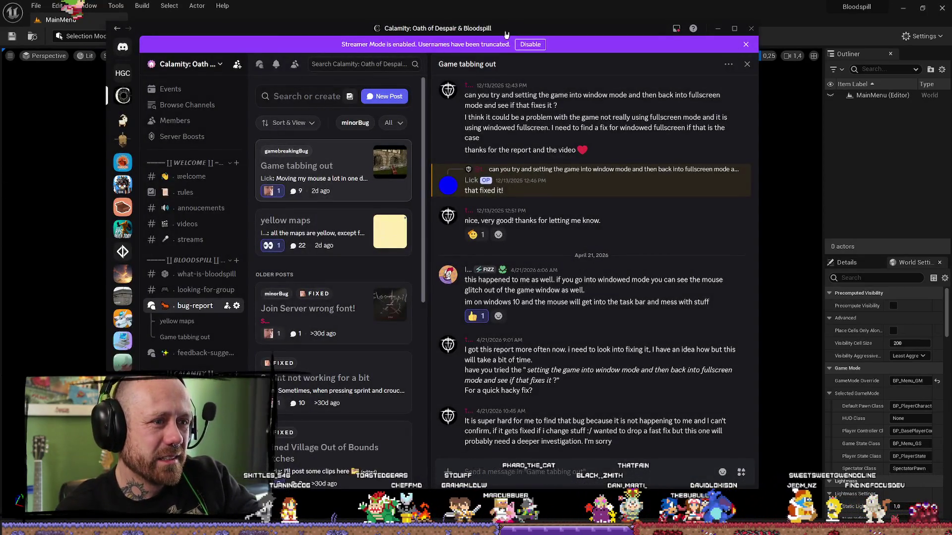
Glance at the editor, return to Discord, and open the 'yellow maps' bug report.
{"action": "key", "text": "alt+Tab"}
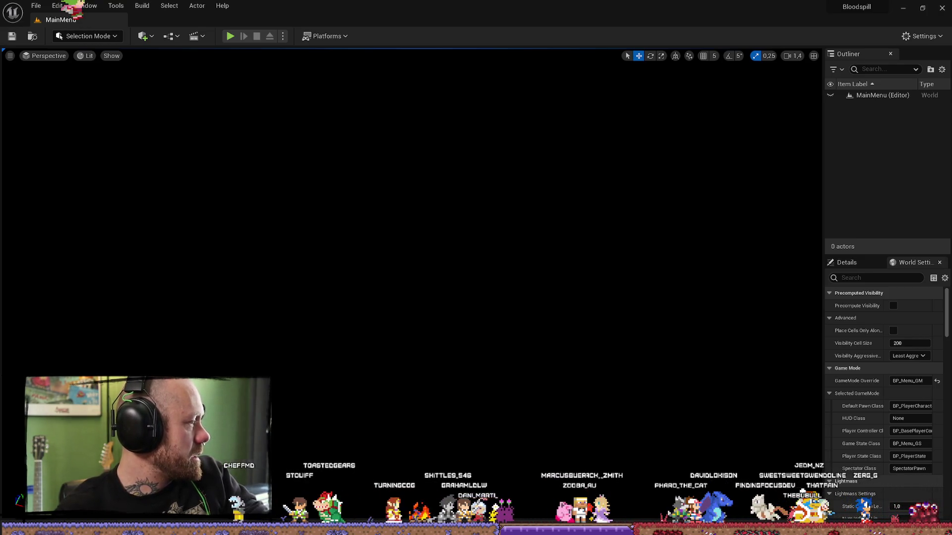
{"action": "key", "text": "alt+Tab"}
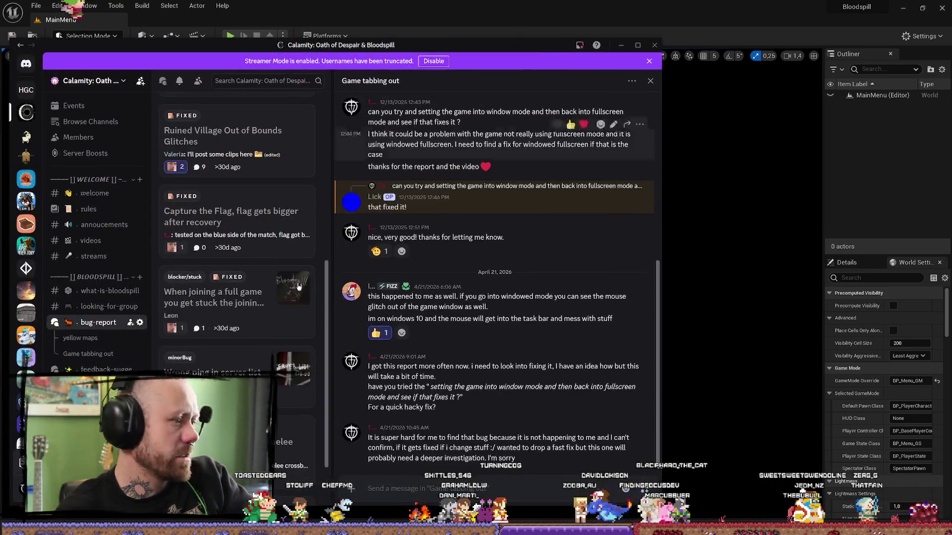
{"action": "scroll", "coordinate": [250, 214], "scroll_direction": "up", "scroll_amount": 5}
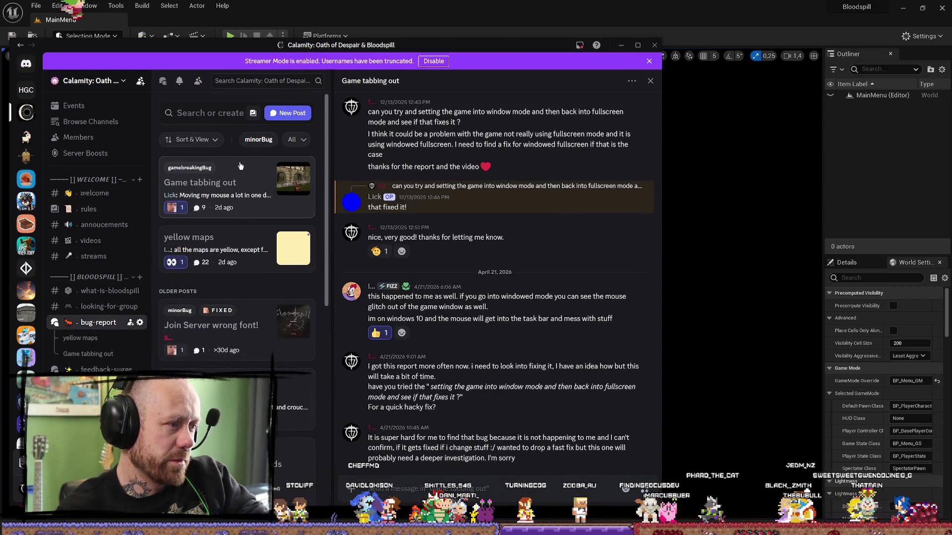
{"action": "left_click", "coordinate": [237, 254]}
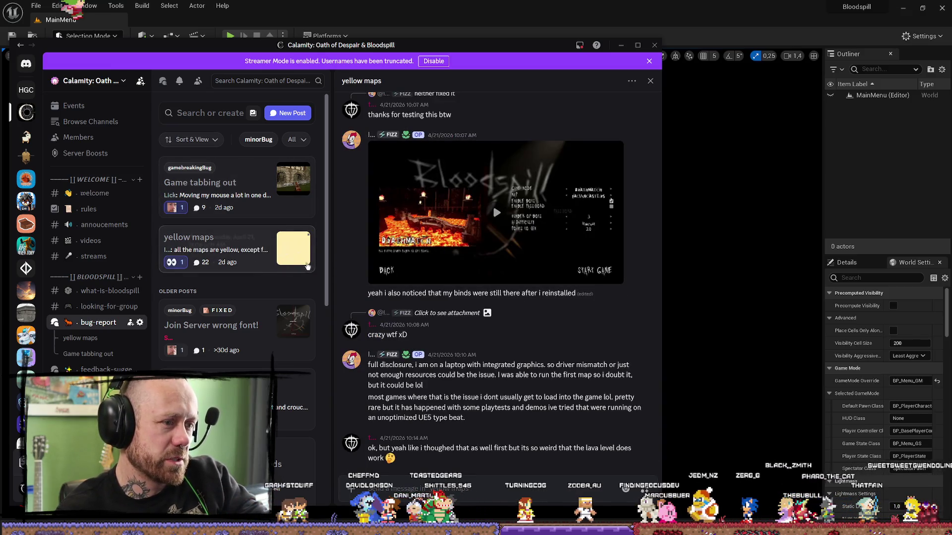
Scroll down the bug-report list and open the 'Wrong ping in server list' thread.
{"action": "scroll", "coordinate": [263, 256], "scroll_direction": "down", "scroll_amount": 2}
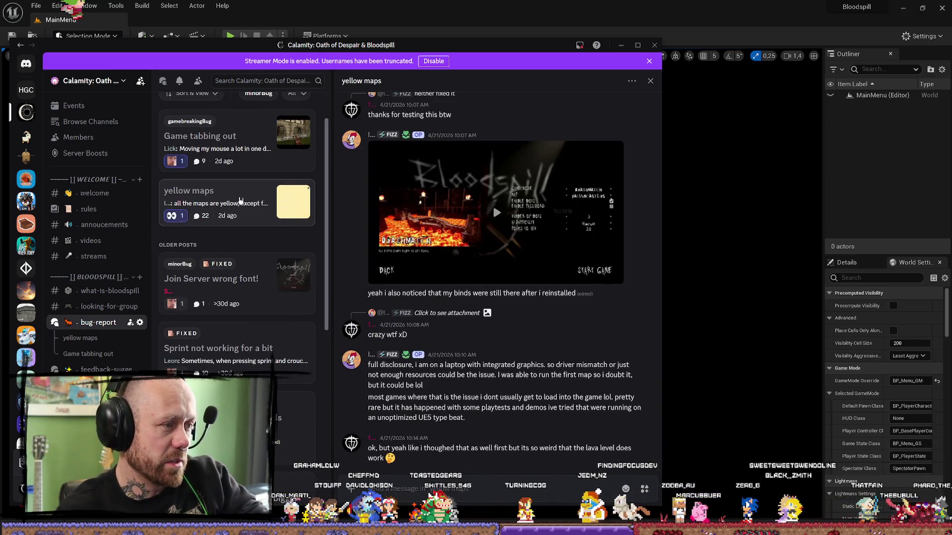
{"action": "scroll", "coordinate": [257, 205], "scroll_direction": "down", "scroll_amount": 4}
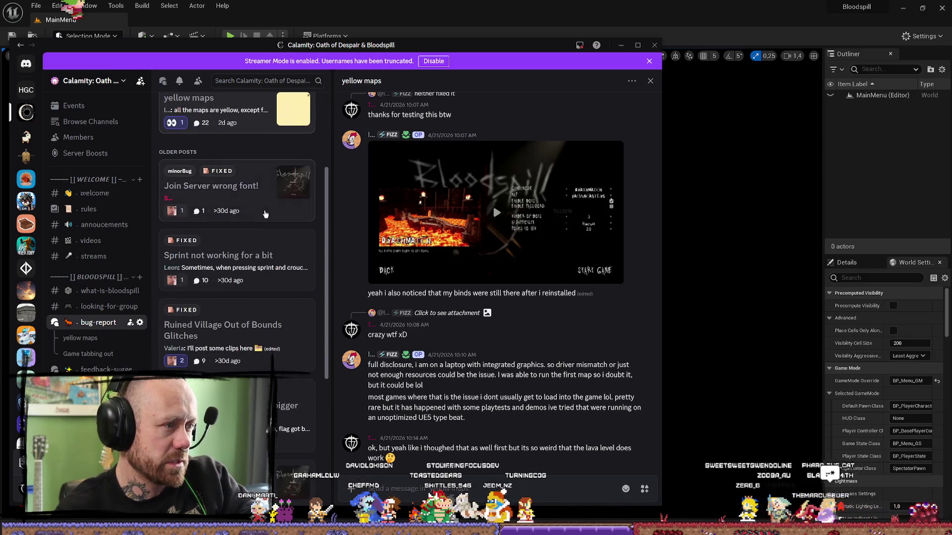
{"action": "scroll", "coordinate": [274, 213], "scroll_direction": "down", "scroll_amount": 10}
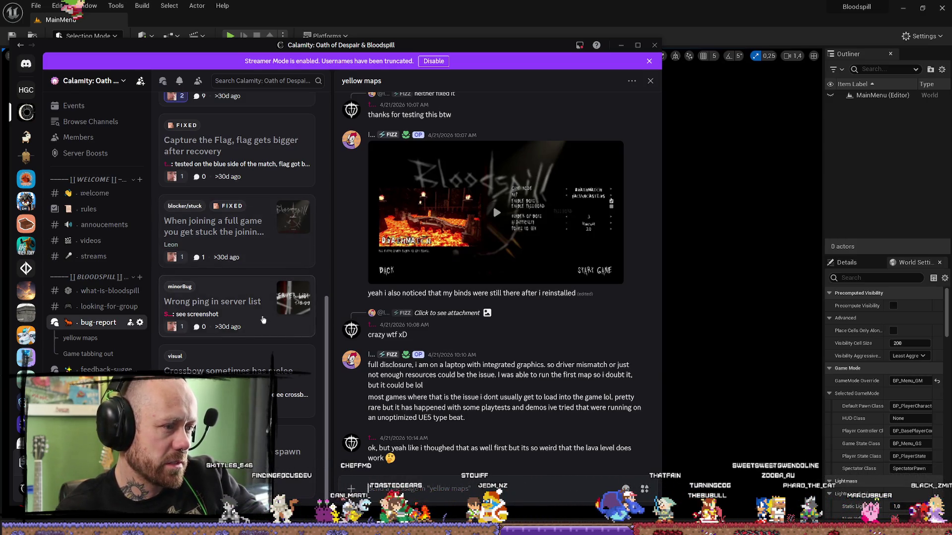
{"action": "left_click", "coordinate": [263, 320]}
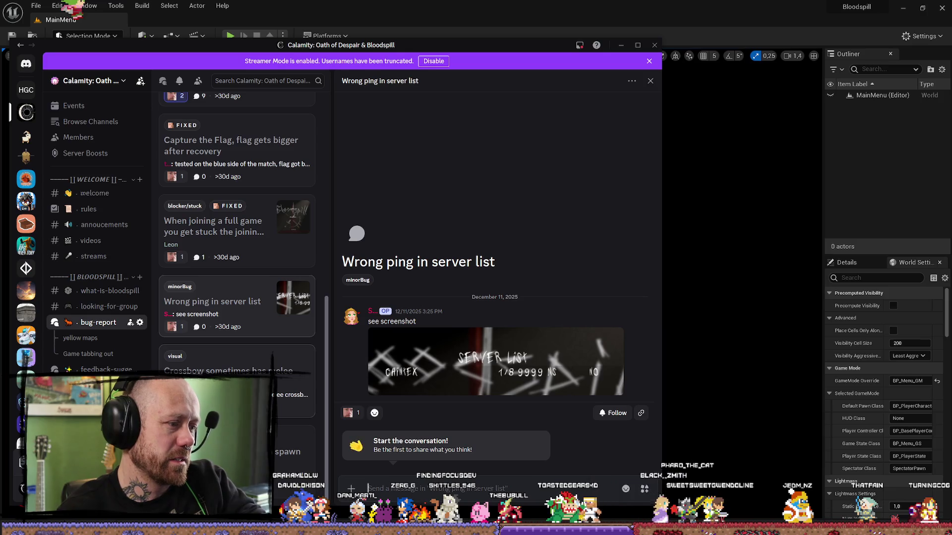
Read the 'Crossbow sometimes has melee attack' and 'flags spawning in ground' reports, then hide Discord.
{"action": "left_click", "coordinate": [304, 380]}
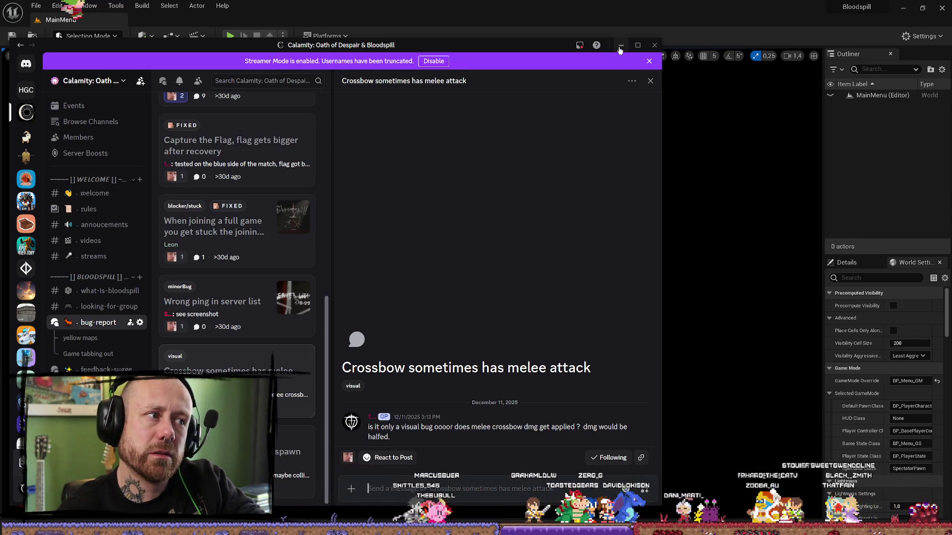
{"action": "left_click", "coordinate": [293, 461]}
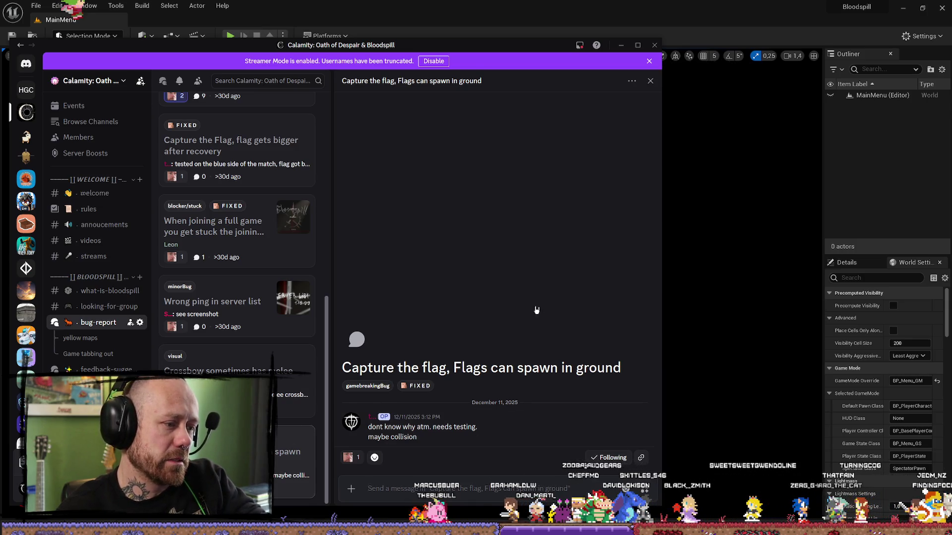
{"action": "scroll", "coordinate": [238, 223], "scroll_direction": "up", "scroll_amount": 10}
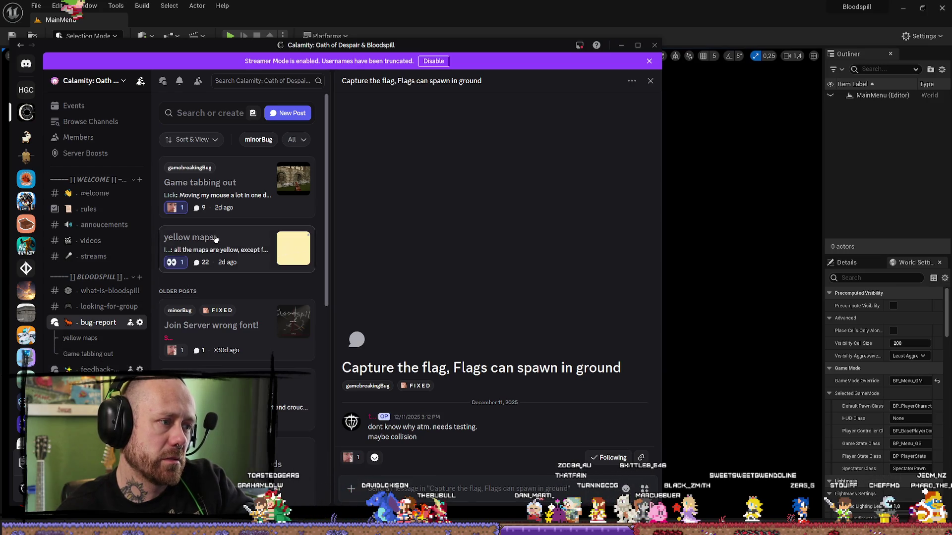
{"action": "key", "text": "alt+Tab"}
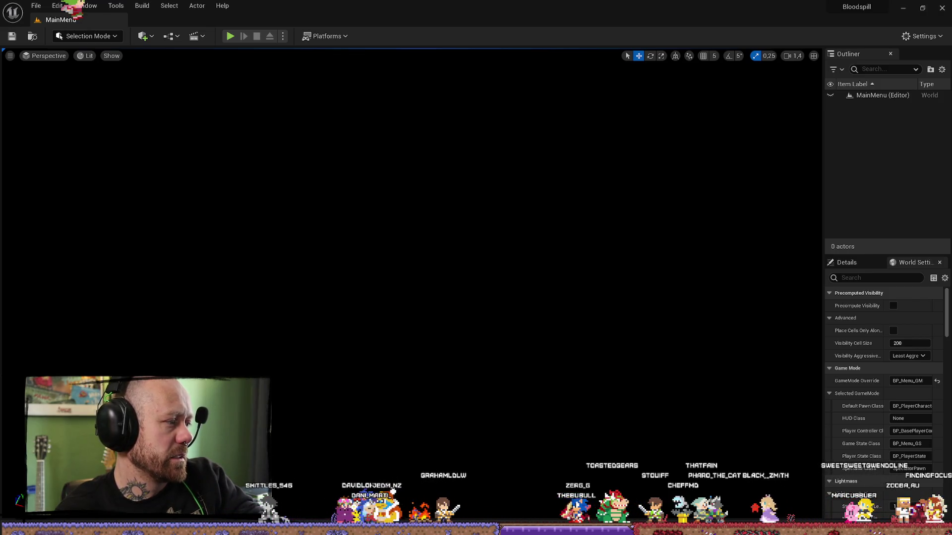
Scroll the Bloodspill Steam Store page to its playtest section, close it, and open a new Firefox tab.
{"action": "key", "text": "alt+Tab"}
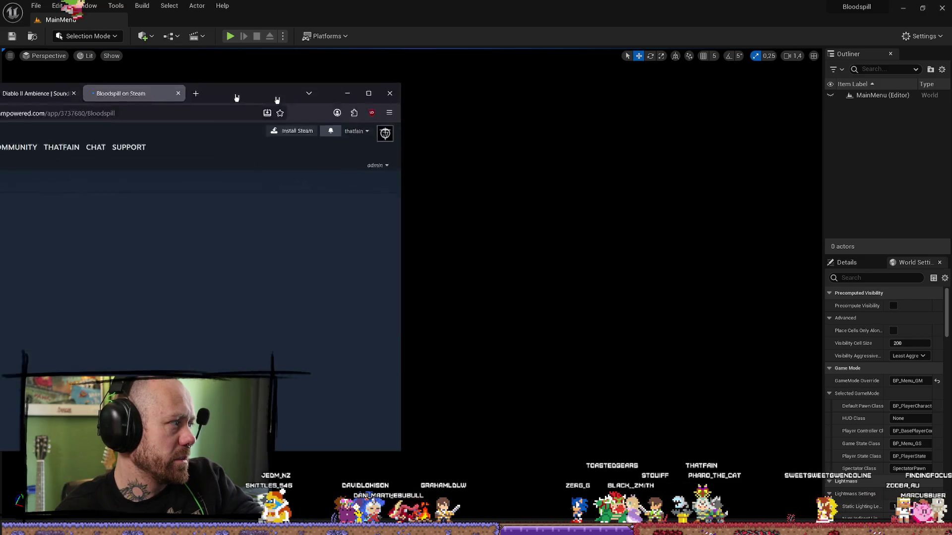
{"action": "scroll", "coordinate": [597, 243], "scroll_direction": "down", "scroll_amount": 3}
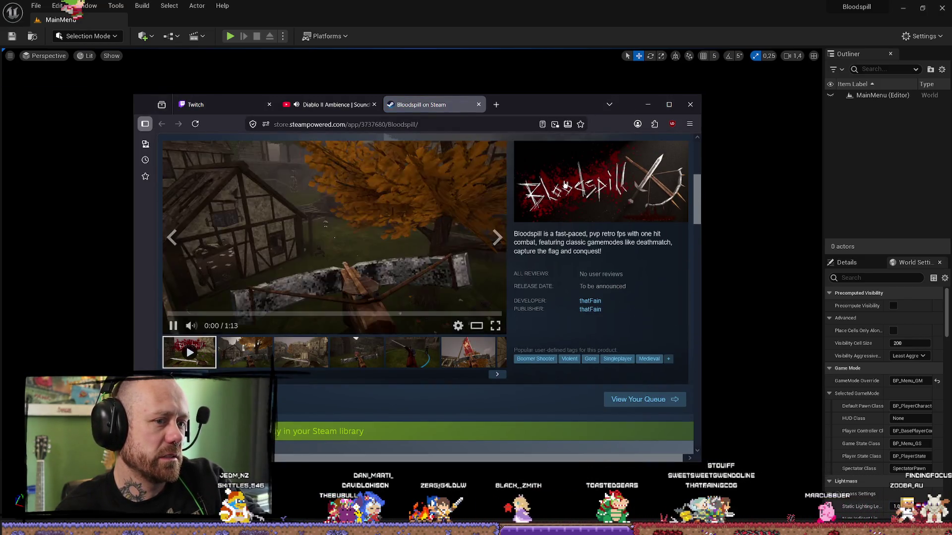
{"action": "scroll", "coordinate": [298, 261], "scroll_direction": "down", "scroll_amount": 5}
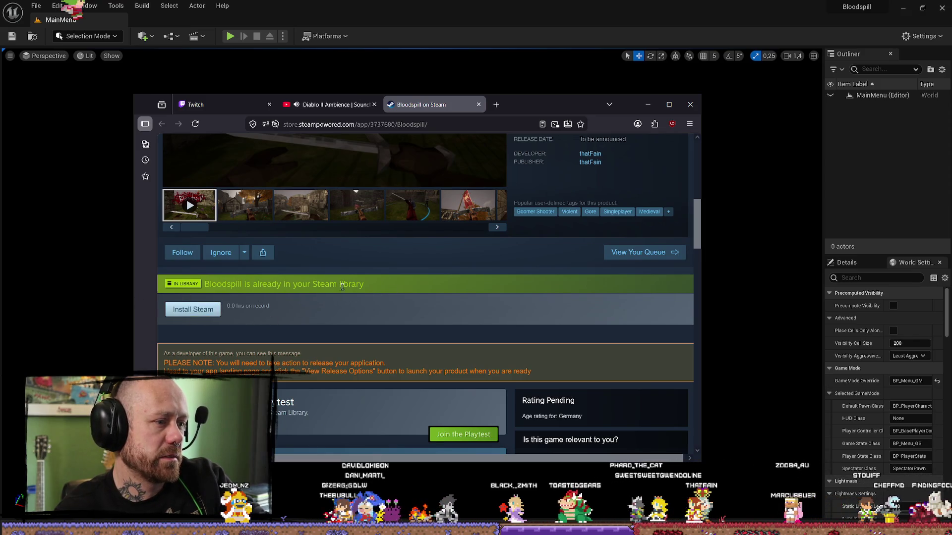
{"action": "scroll", "coordinate": [364, 299], "scroll_direction": "down", "scroll_amount": 3}
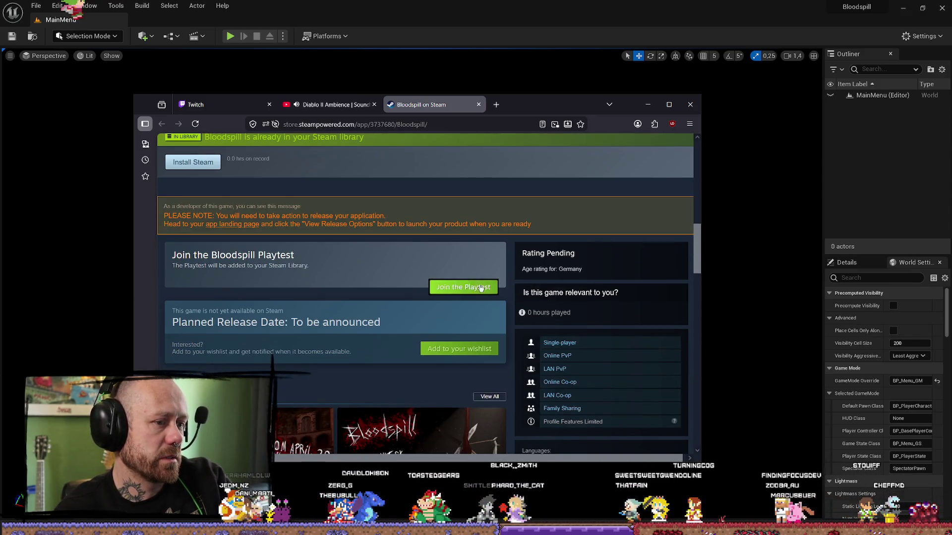
{"action": "left_click", "coordinate": [690, 104]}
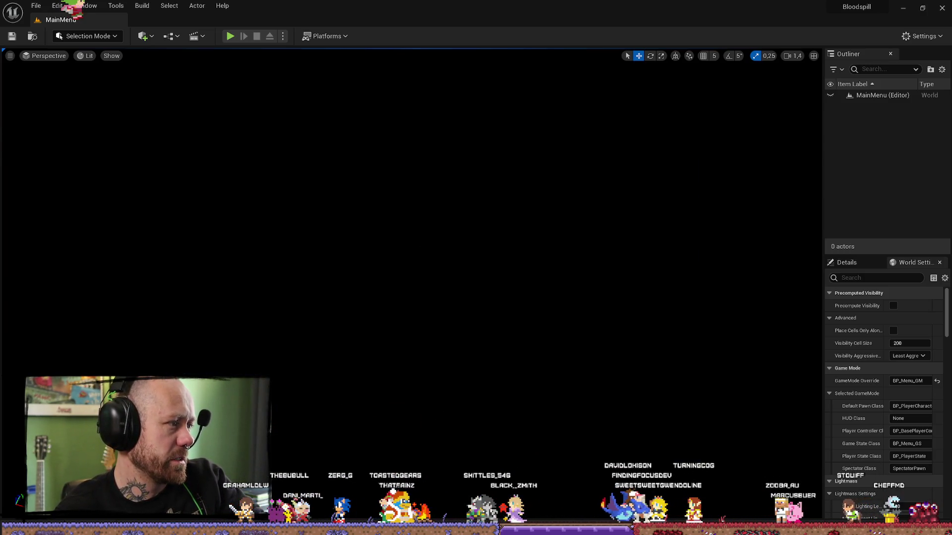
{"action": "key", "text": "alt+Tab"}
{"action": "key", "text": "ctrl+t"}
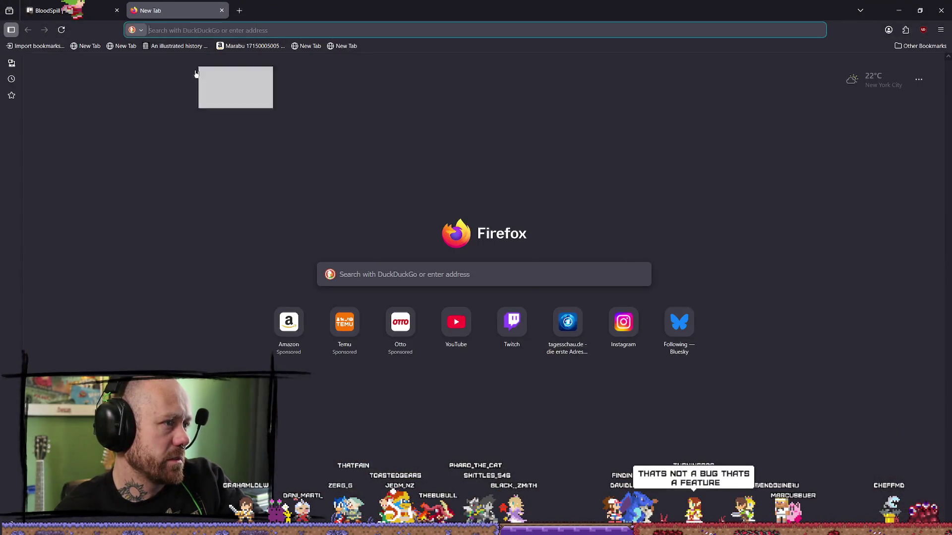
Close the blank tab to show the BloodSpill Trello board, then minimize Firefox.
{"action": "key", "text": "ctrl+w"}
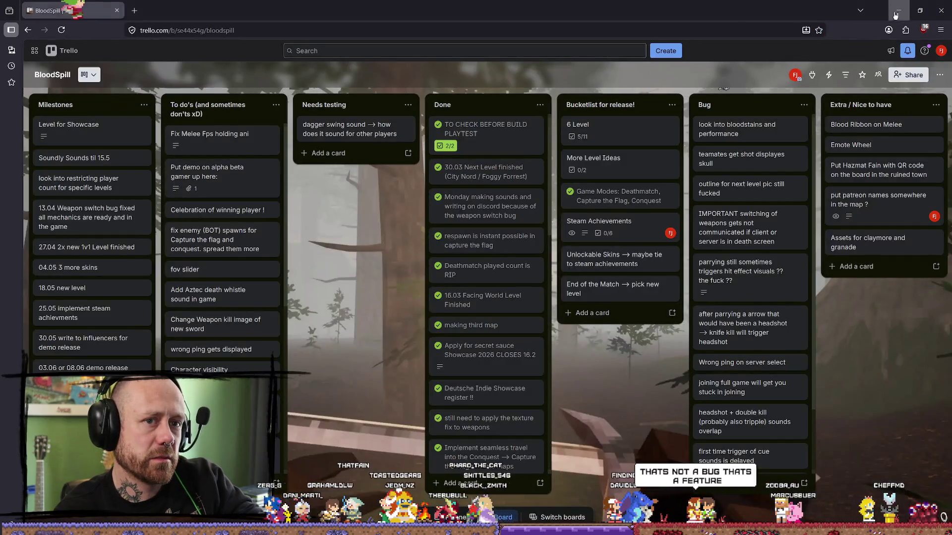
{"action": "left_click", "coordinate": [895, 14]}
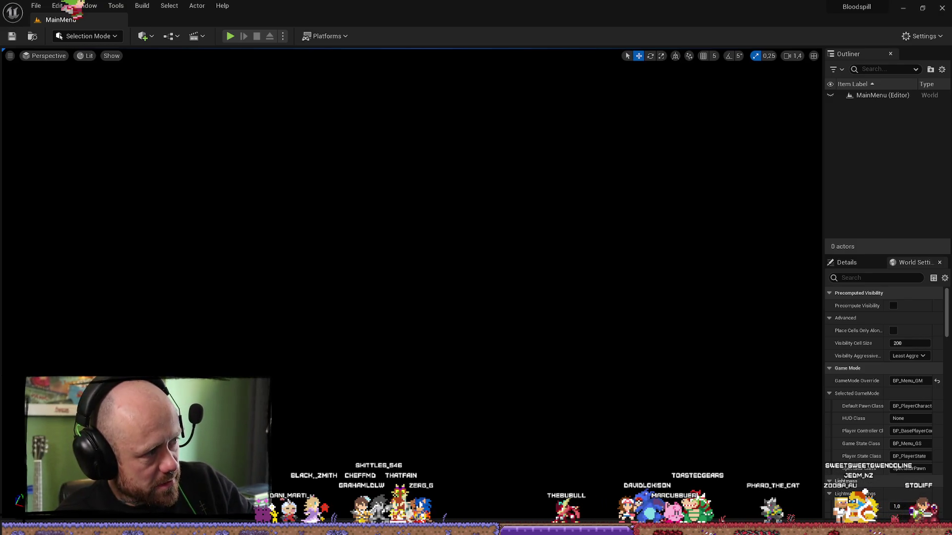
Close Firefox's image.png Stats screenshot tab, then switch via Unreal to the Steam library.
{"action": "key", "text": "alt+Tab"}
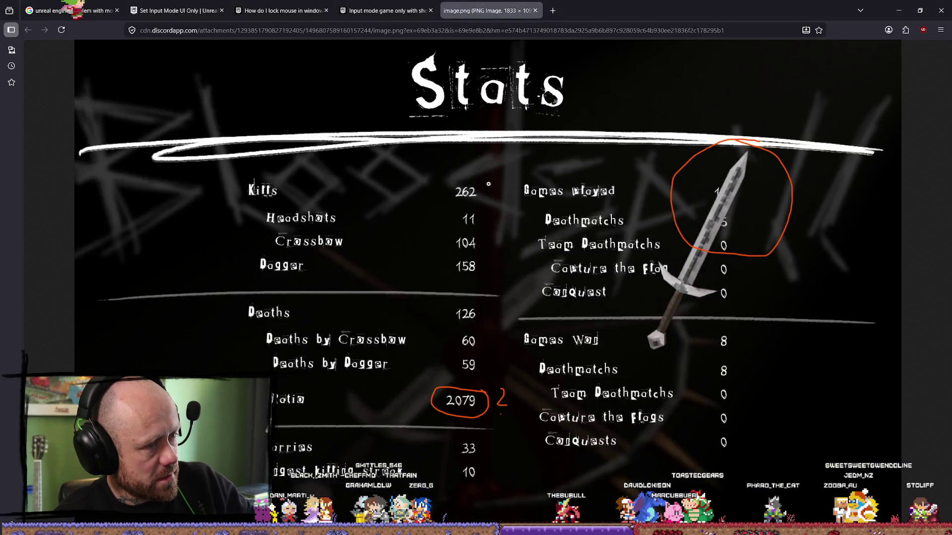
{"action": "left_click", "coordinate": [535, 11]}
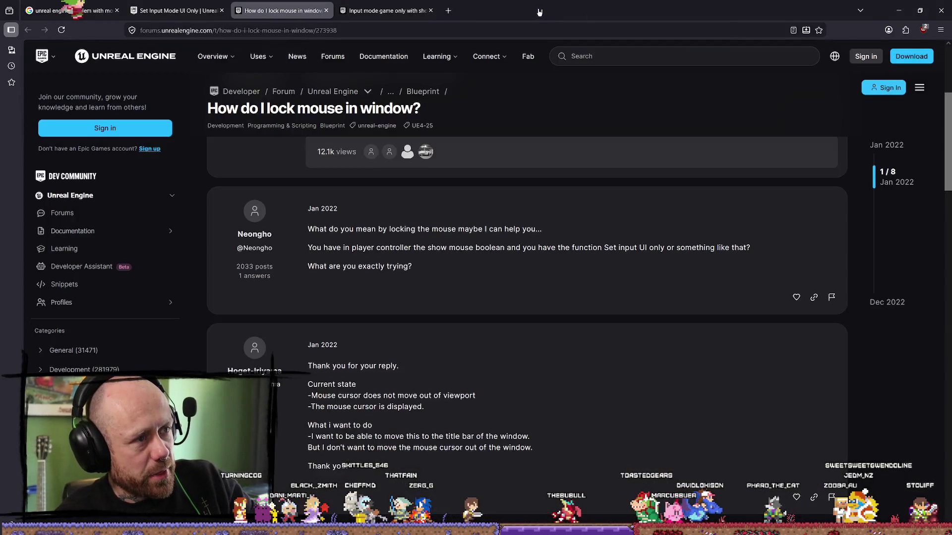
{"action": "key", "text": "alt+Tab"}
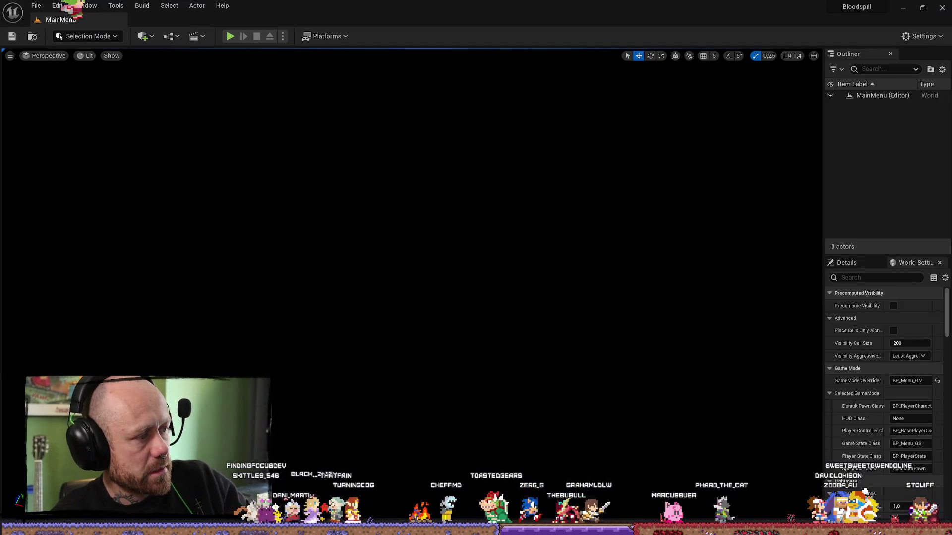
{"action": "key", "text": "alt+Tab"}
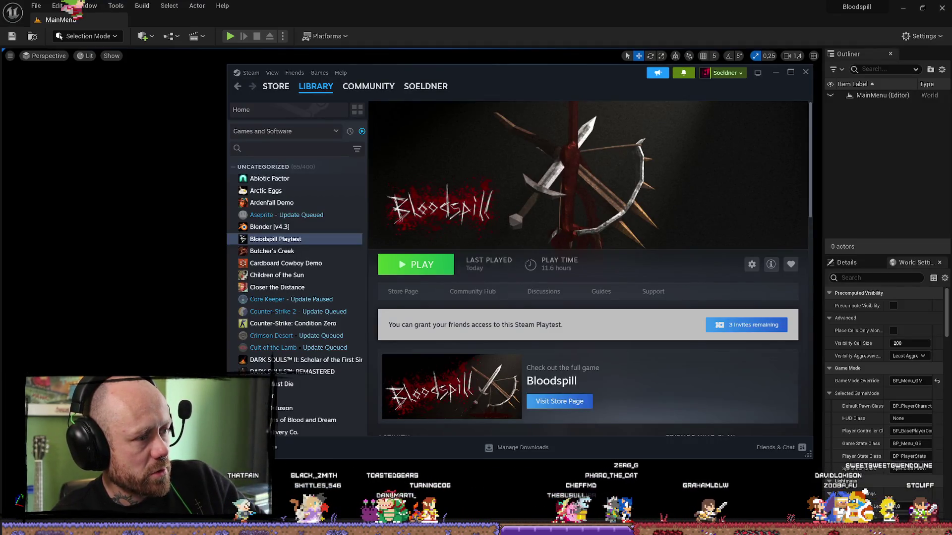
Switch from the Steam Bloodspill Playtest page back to the Unreal editor's MainMenu level.
{"action": "key", "text": "alt+Tab"}
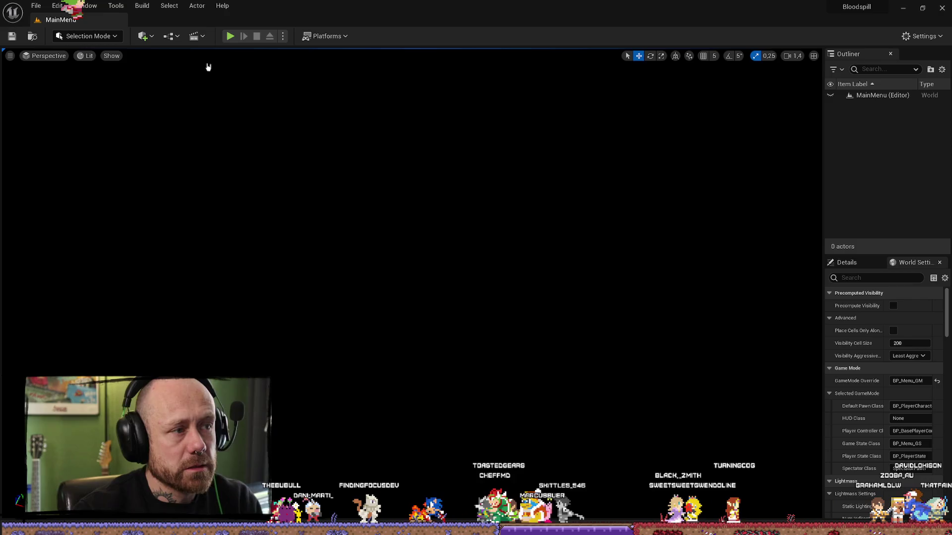
Start Play In Editor on the MainMenu level to show the Bloodspill main menu.
{"action": "left_click", "coordinate": [230, 36]}
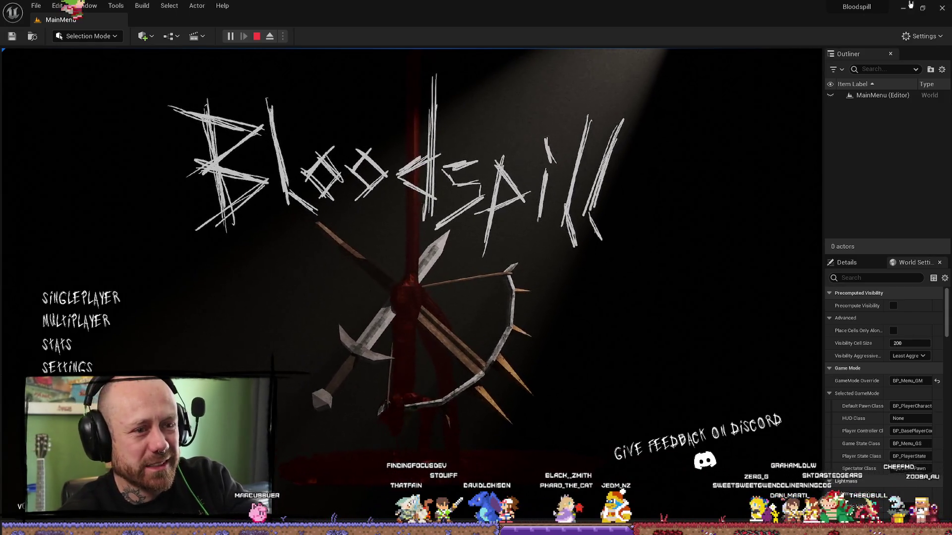
Bring up the 'How do I lock mouse in window?' forum thread and launch Bloodspill Playtest from Steam.
{"action": "key", "text": "alt+Tab"}
{"action": "key", "text": "alt+Tab"}
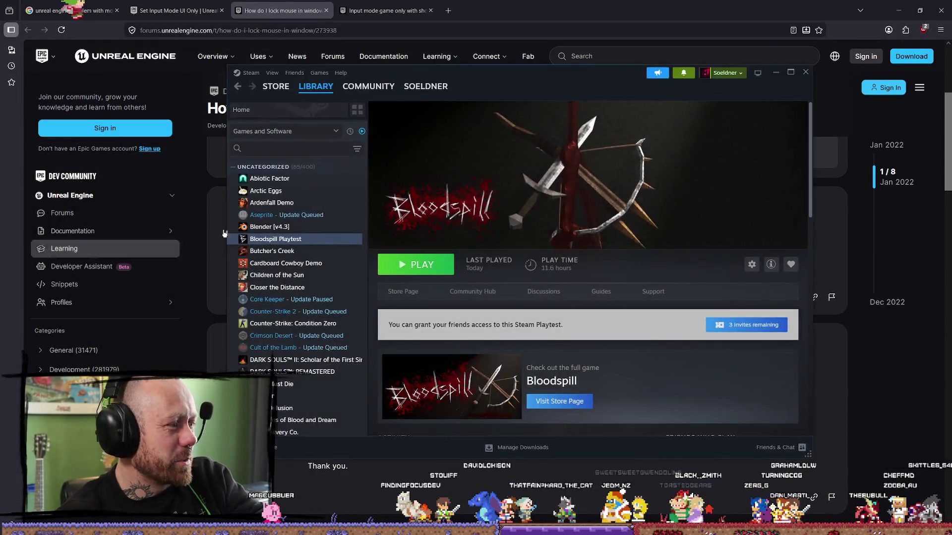
{"action": "left_click", "coordinate": [414, 266]}
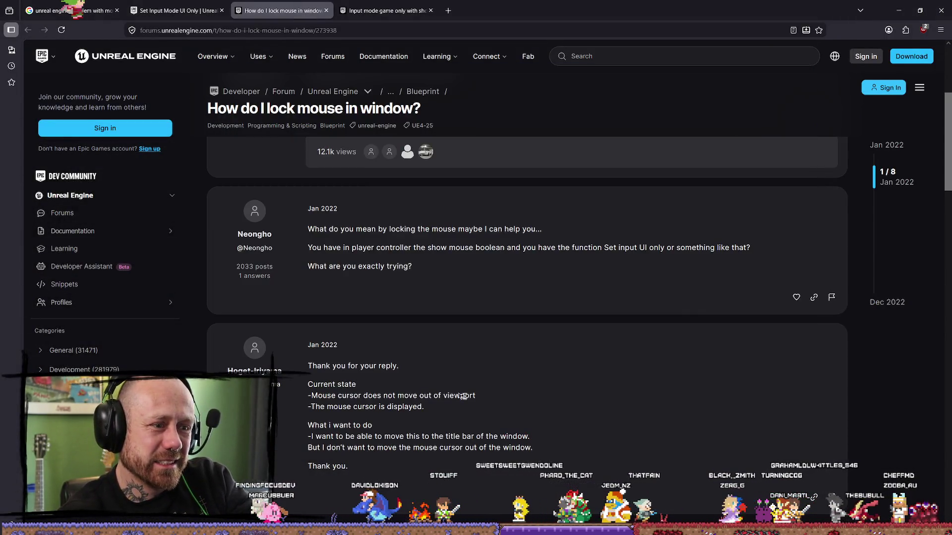
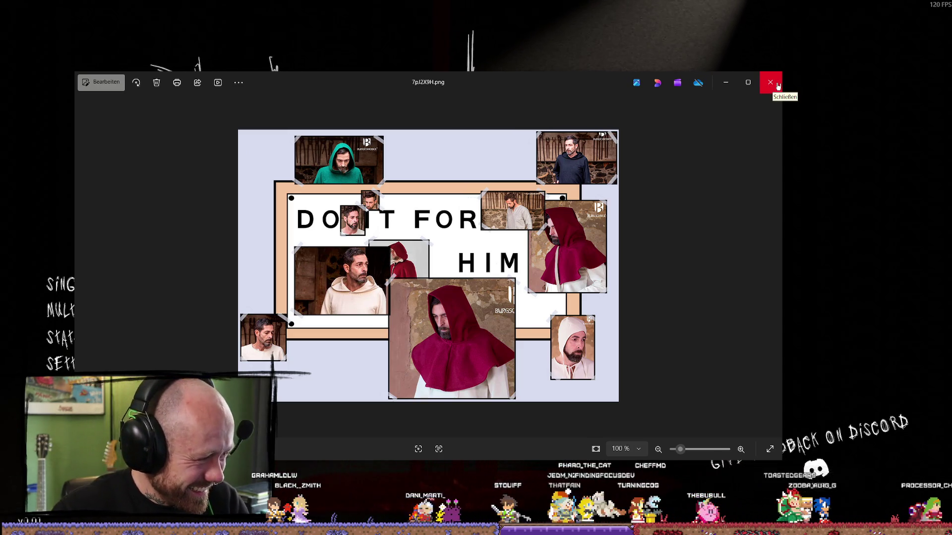
Close the Photos viewer so the running Bloodspill main menu shows again.
{"action": "left_click", "coordinate": [777, 85]}
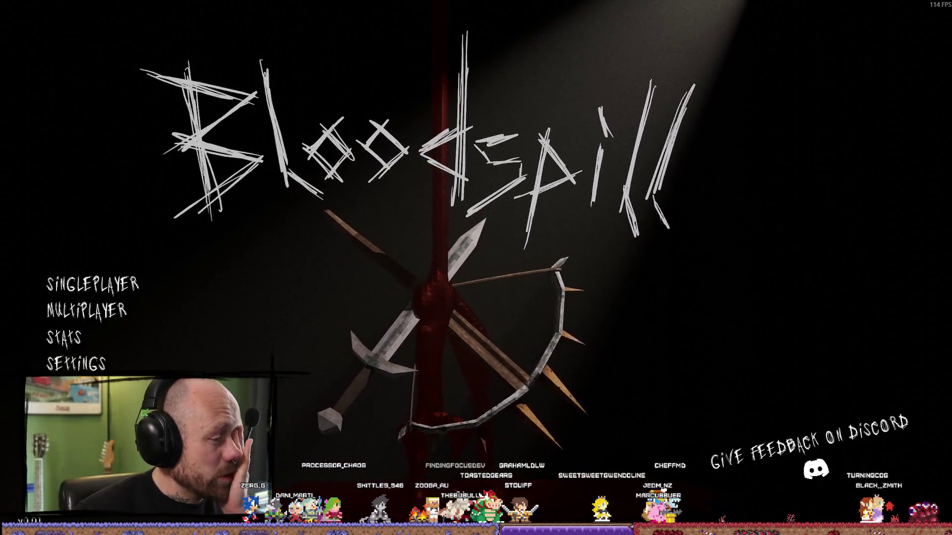
{"action": "key", "text": "alt+Tab"}
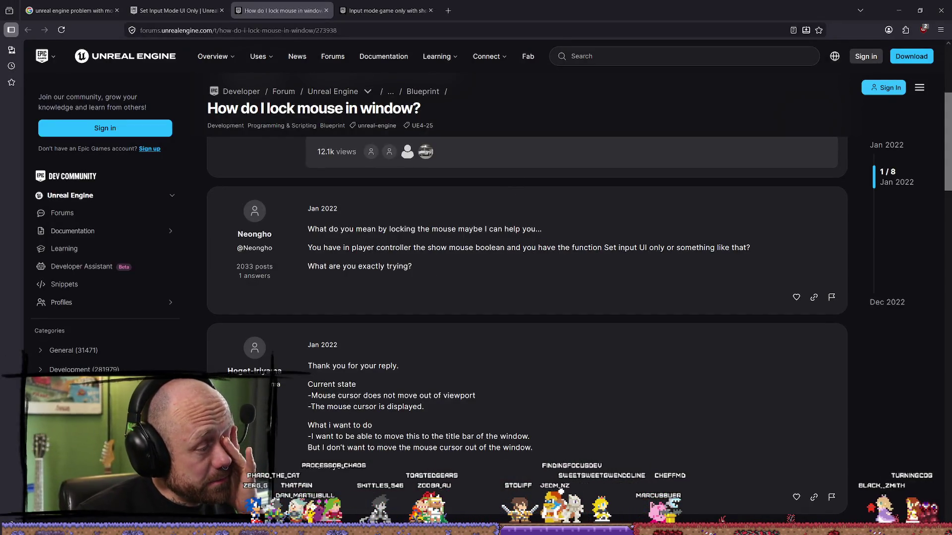
Stop the running Play-in-Editor game preview and minimize the Unreal editor.
{"action": "key", "text": "alt+Tab"}
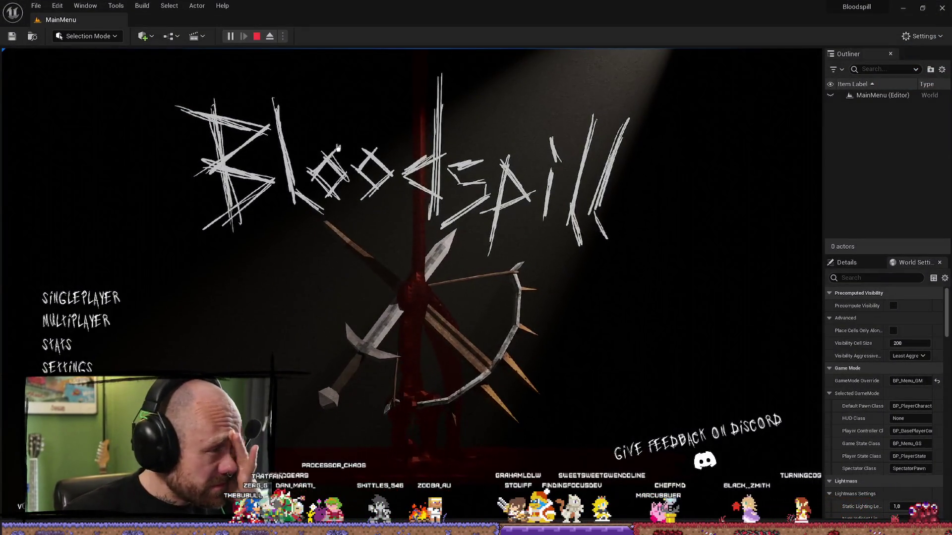
{"action": "key", "text": "Escape"}
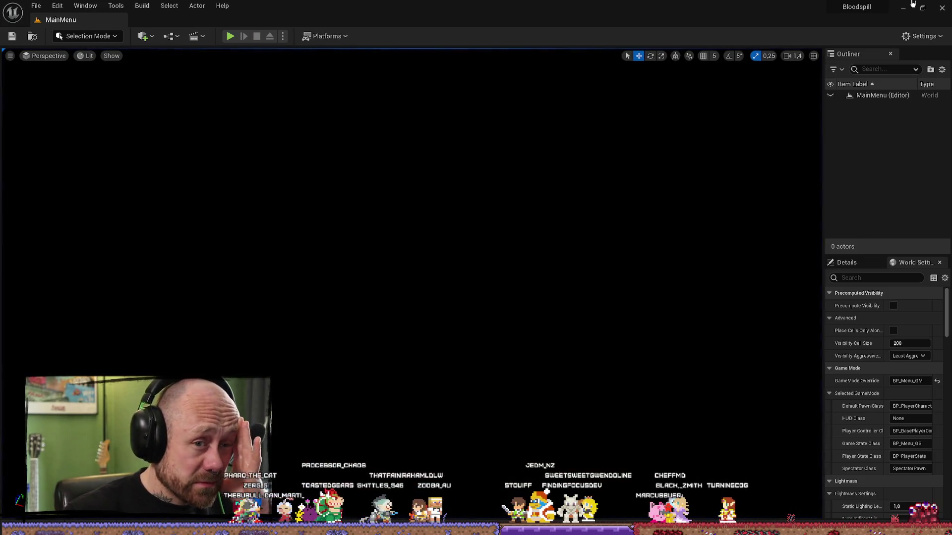
{"action": "left_click", "coordinate": [942, 9]}
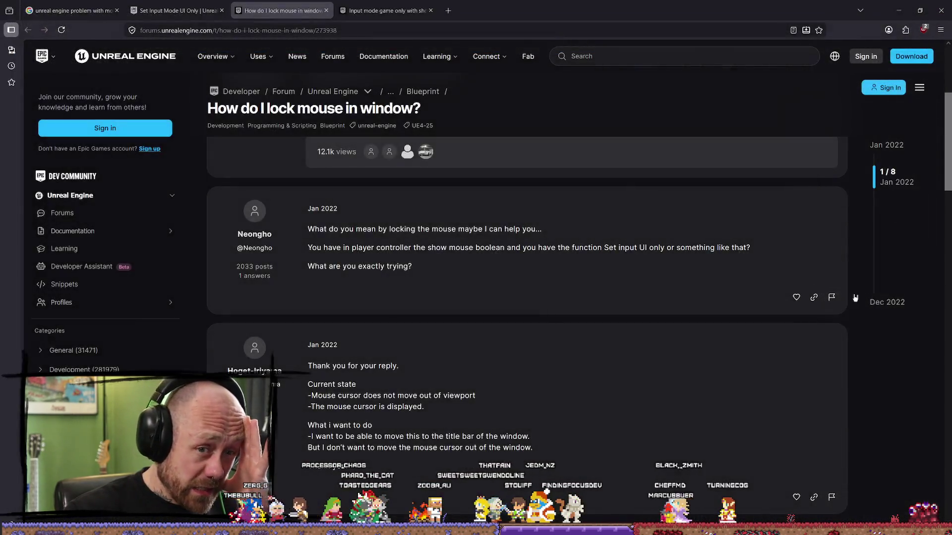
Close the leftover Unreal forum thread and Set Input Mode documentation tabs.
{"action": "left_click", "coordinate": [378, 10]}
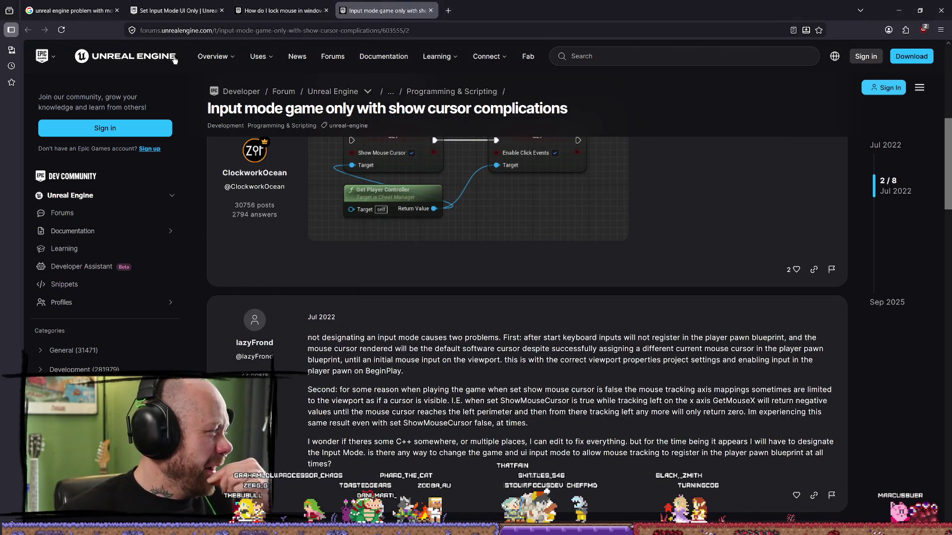
{"action": "left_click", "coordinate": [224, 5]}
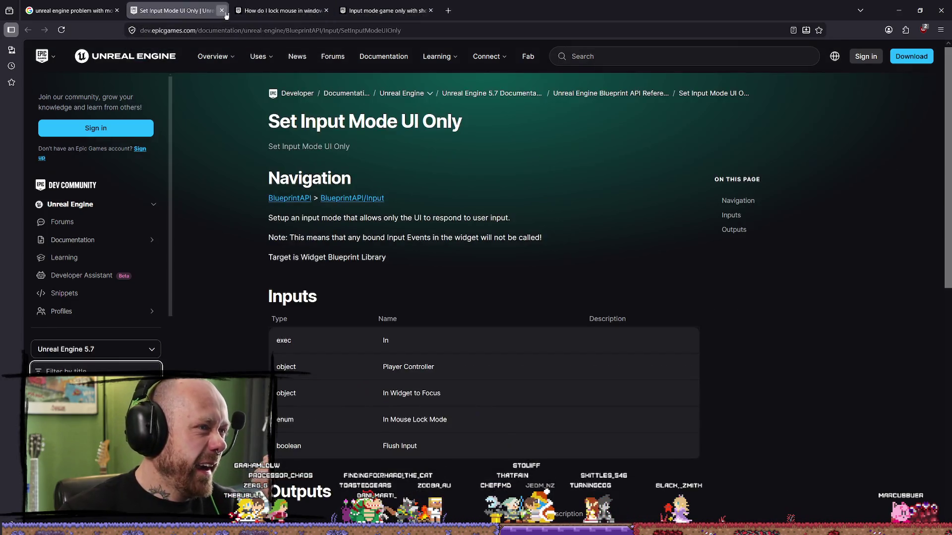
{"action": "left_click", "coordinate": [222, 10]}
{"action": "left_click", "coordinate": [222, 11]}
{"action": "left_click", "coordinate": [222, 10]}
Go to the Miro website by entering 'miro' in the address bar.
{"action": "left_click", "coordinate": [192, 22]}
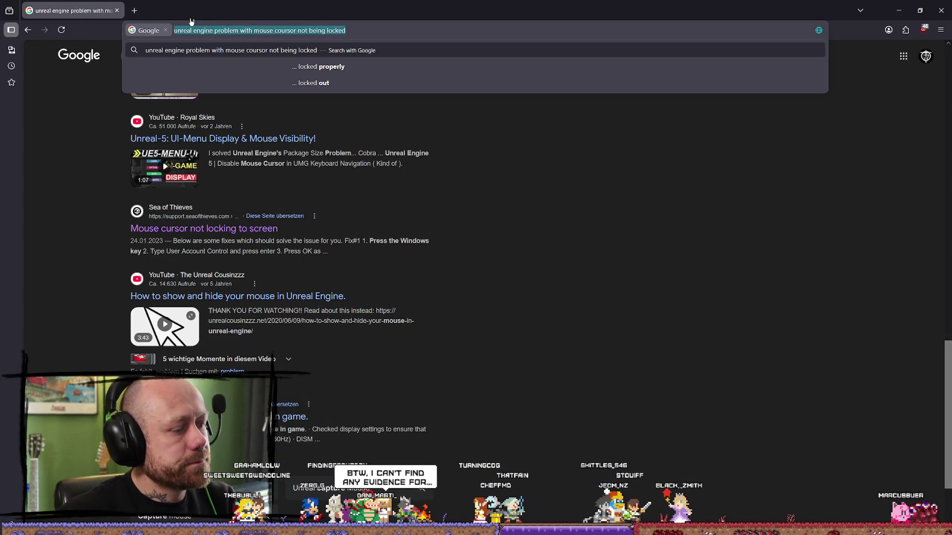
{"action": "type", "text": "un"}
{"action": "key", "text": "BackSpace"}
{"action": "key", "text": "BackSpace"}
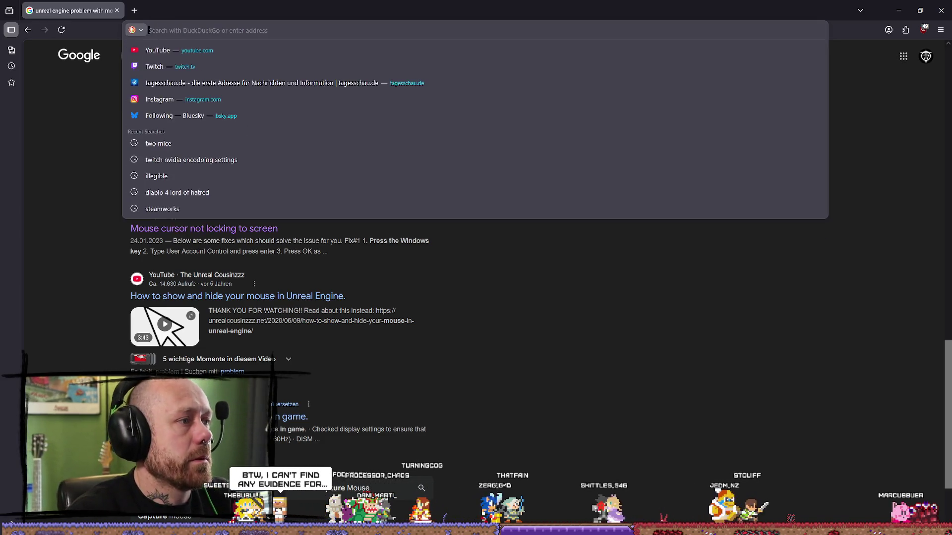
{"action": "type", "text": "miro.com/"}
{"action": "key", "text": "Return"}
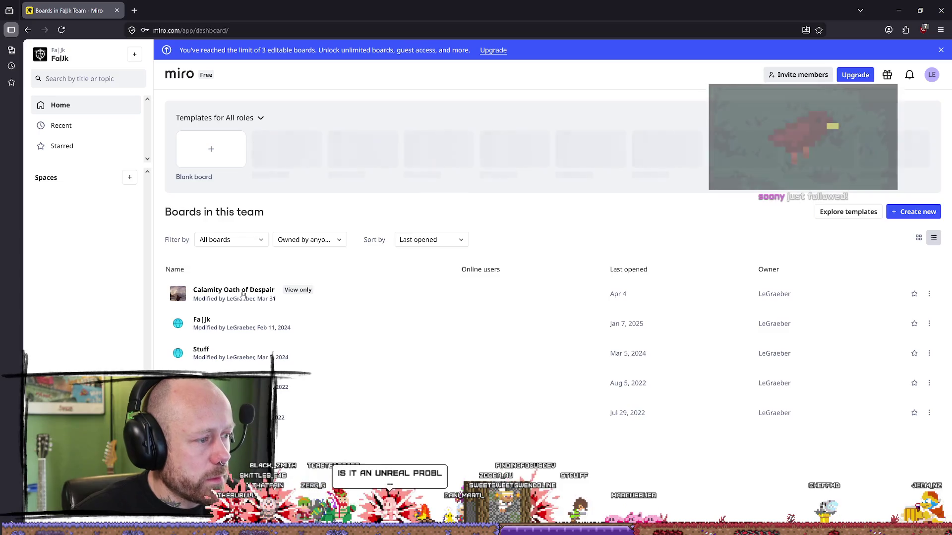
Open the Calamity Oath of Despair board from Miro's Boards in this team list.
{"action": "left_click", "coordinate": [246, 294]}
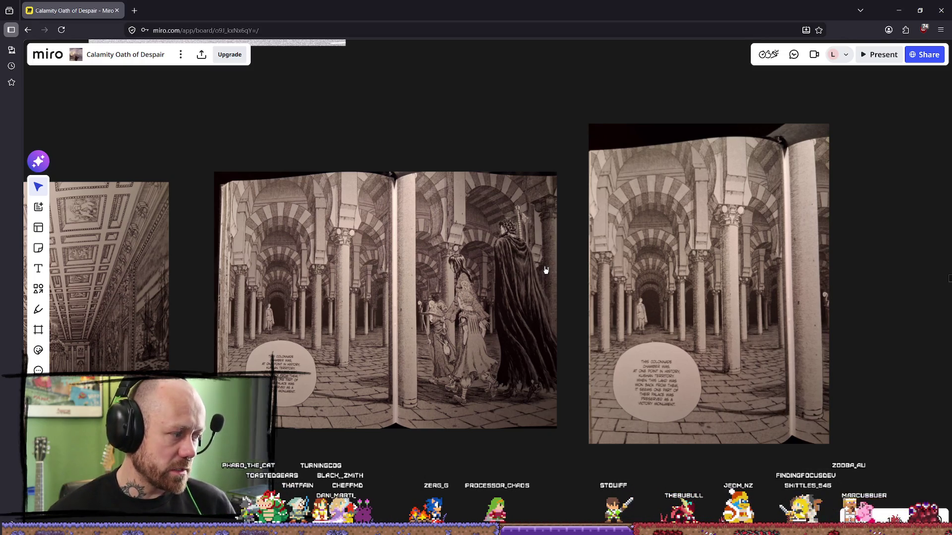
{"action": "scroll", "coordinate": [416, 270], "scroll_direction": "down", "scroll_amount": 10}
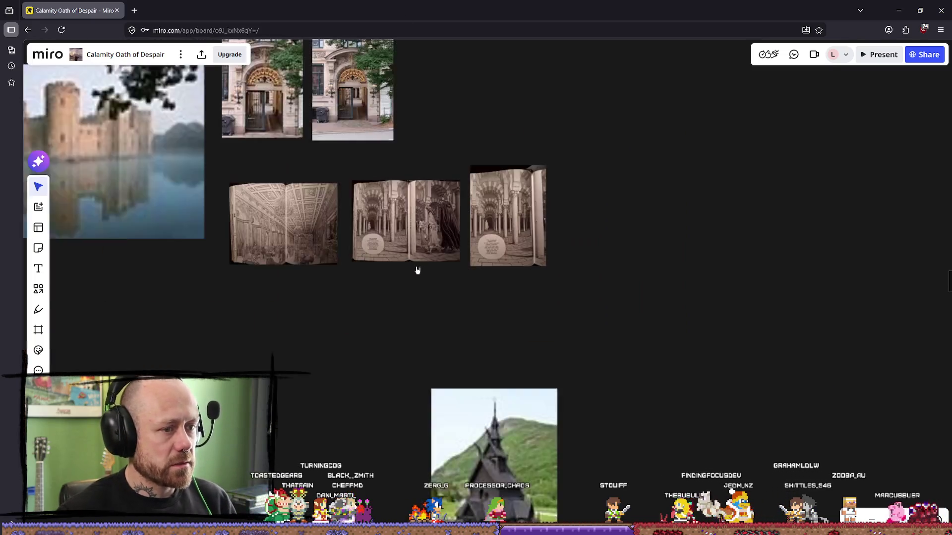
Zoom out to the board overview, then back in on the crossbow images and Jinx Crossbow note.
{"action": "scroll", "coordinate": [419, 230], "scroll_direction": "down", "scroll_amount": 10}
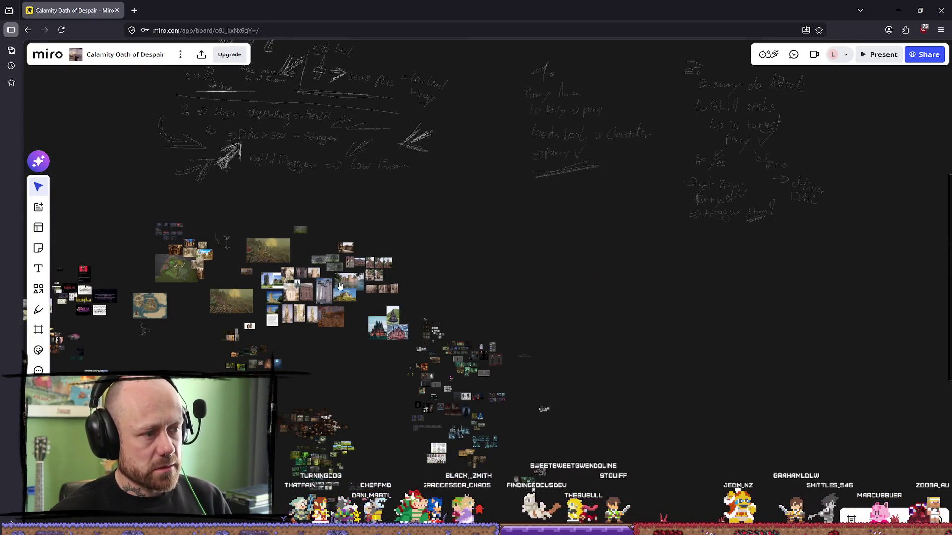
{"action": "scroll", "coordinate": [427, 125], "scroll_direction": "up", "scroll_amount": 10}
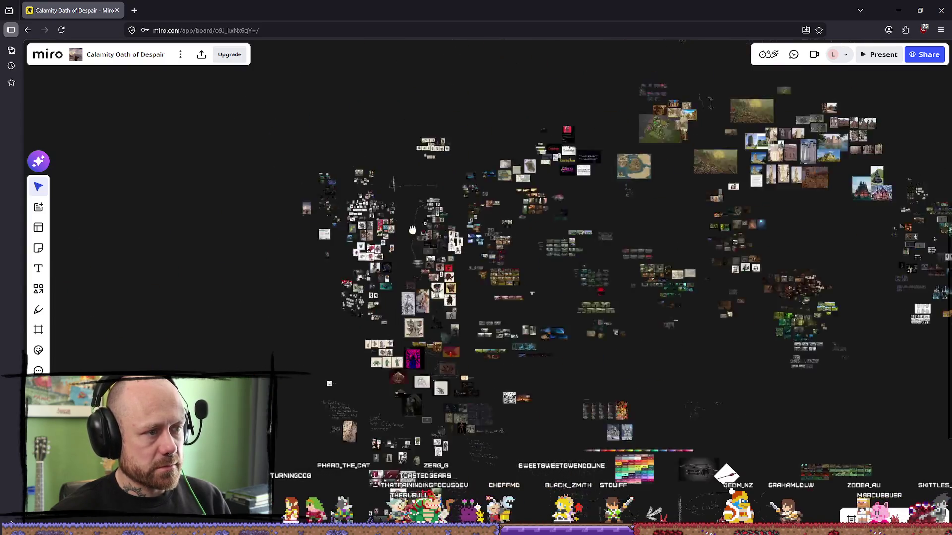
{"action": "scroll", "coordinate": [319, 188], "scroll_direction": "up", "scroll_amount": 10}
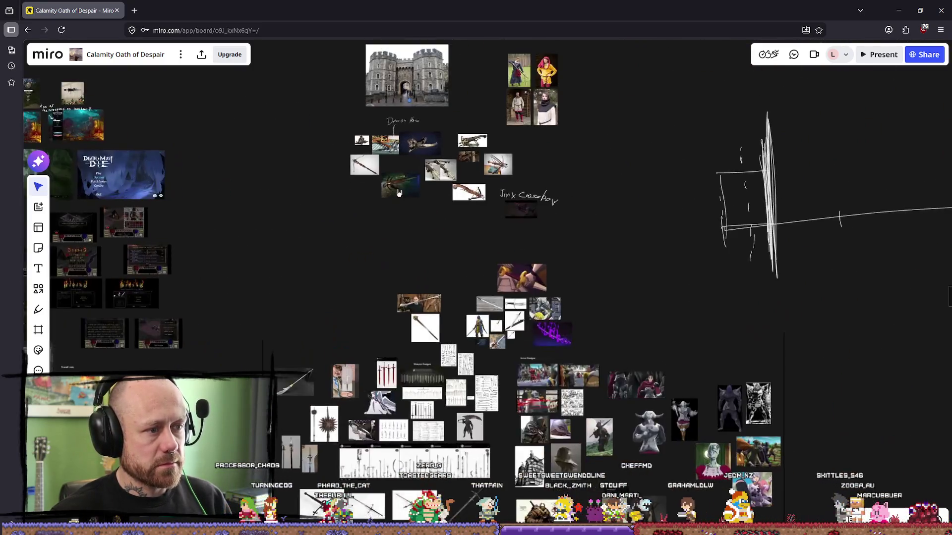
{"action": "scroll", "coordinate": [520, 215], "scroll_direction": "down", "scroll_amount": 2}
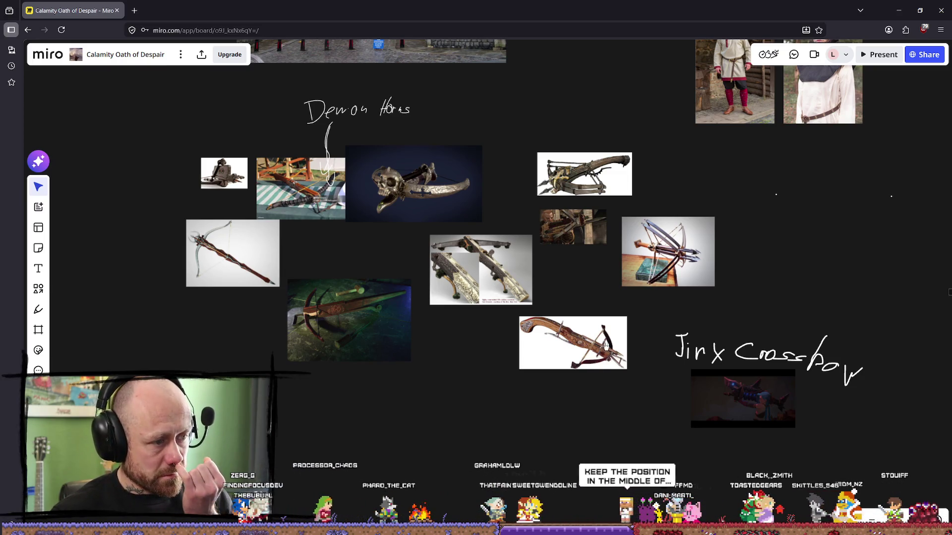
Zoom in on the Jinx Crossbow video clip and its title.
{"action": "scroll", "coordinate": [624, 340], "scroll_direction": "up", "scroll_amount": 3}
{"action": "scroll", "coordinate": [528, 292], "scroll_direction": "down", "scroll_amount": 2}
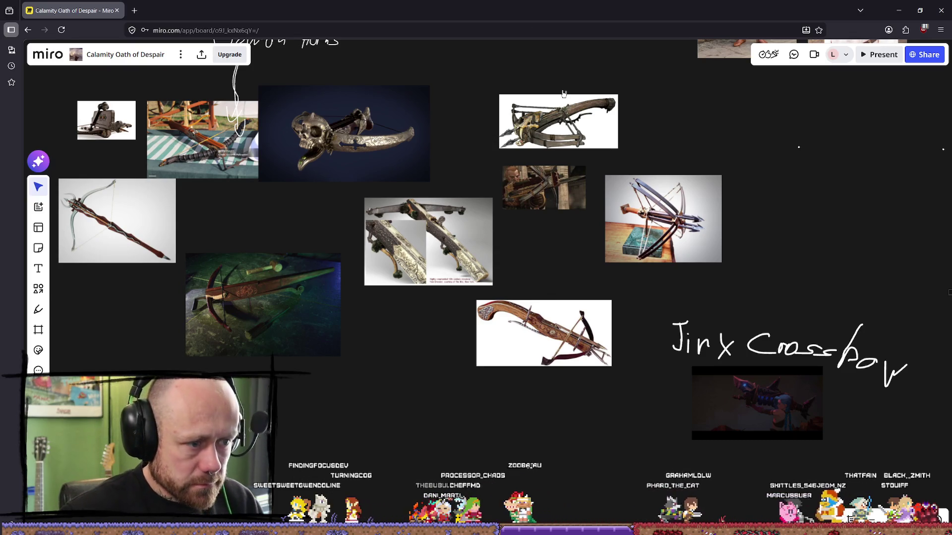
{"action": "scroll", "coordinate": [732, 390], "scroll_direction": "up", "scroll_amount": 3}
{"action": "mouse_move", "coordinate": [731, 390]}
{"action": "middle_mouse_down"}
{"action": "mouse_move", "coordinate": [544, 321]}
{"action": "mouse_move", "coordinate": [341, 327]}
{"action": "middle_mouse_up"}
{"action": "scroll", "coordinate": [342, 327], "scroll_direction": "up", "scroll_amount": 3}
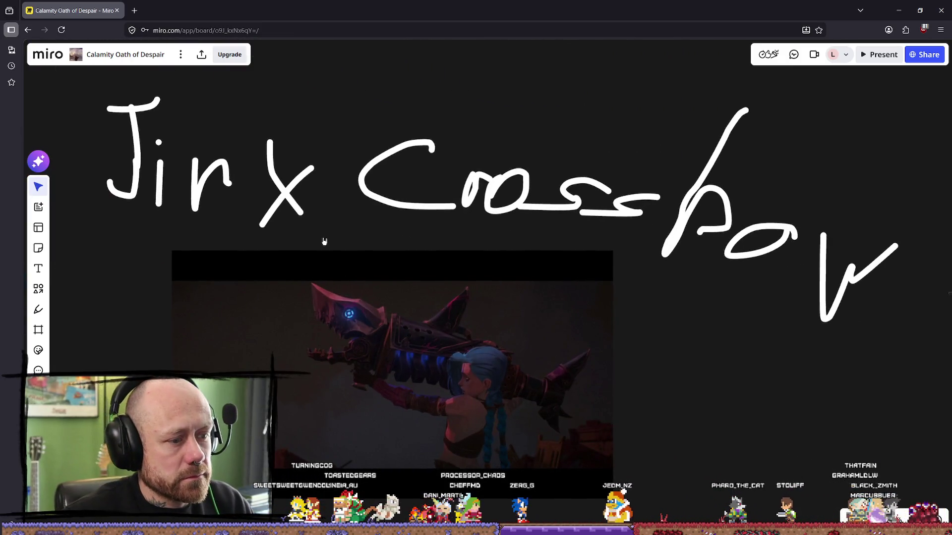
{"action": "scroll", "coordinate": [284, 189], "scroll_direction": "down", "scroll_amount": 2}
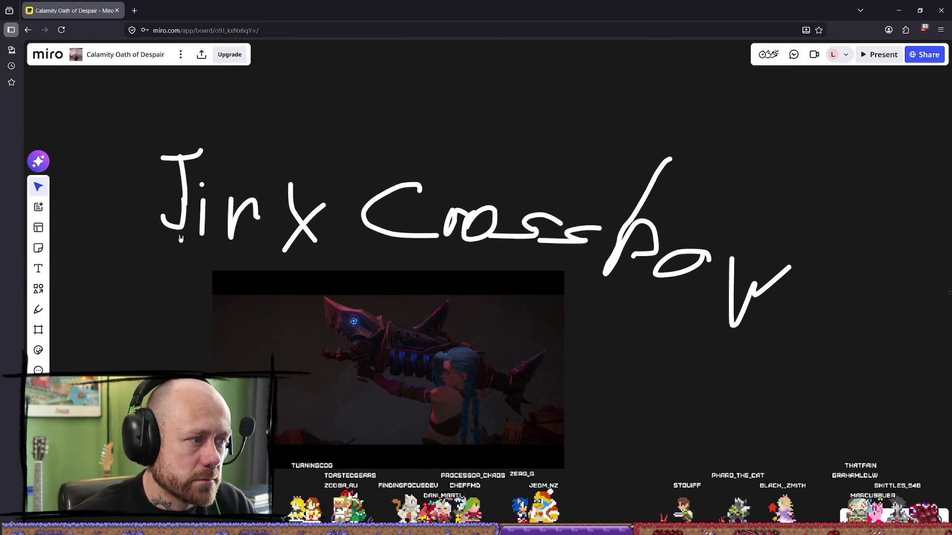
{"action": "scroll", "coordinate": [750, 261], "scroll_direction": "down", "scroll_amount": 5}
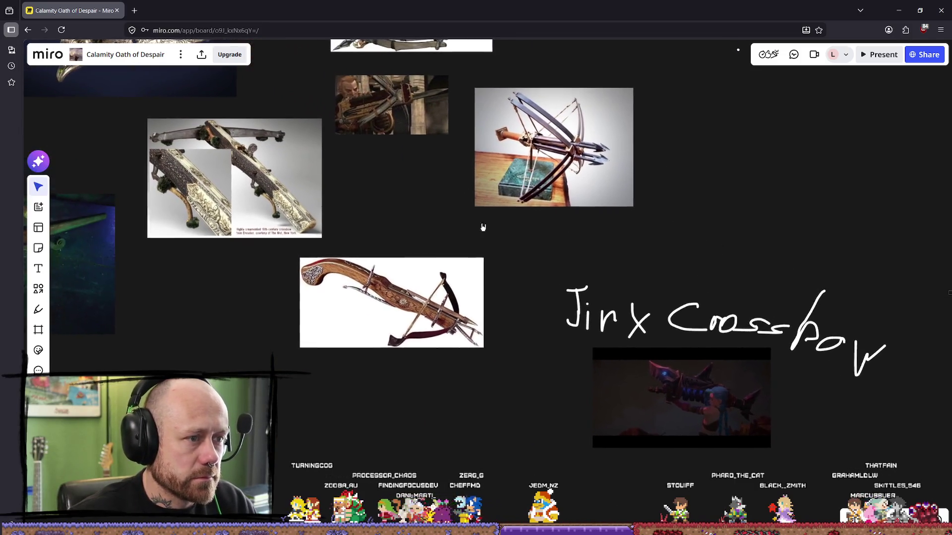
{"action": "scroll", "coordinate": [449, 148], "scroll_direction": "up", "scroll_amount": 3}
Pan and zoom over to study the Demon Horns crossbow pictures enlarged.
{"action": "scroll", "coordinate": [448, 148], "scroll_direction": "left", "scroll_amount": 2}
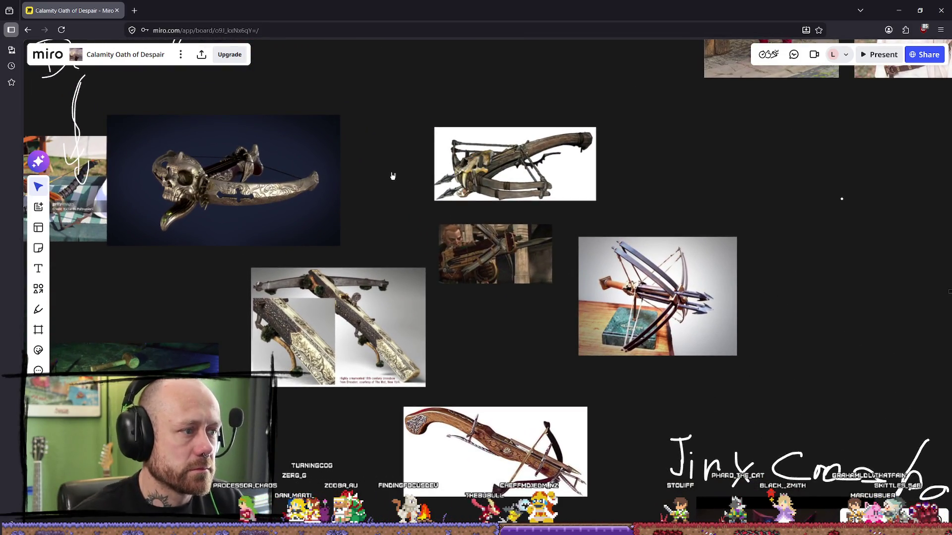
{"action": "scroll", "coordinate": [393, 176], "scroll_direction": "left", "scroll_amount": 10}
{"action": "scroll", "coordinate": [513, 222], "scroll_direction": "right", "scroll_amount": 2}
{"action": "scroll", "coordinate": [512, 222], "scroll_direction": "up", "scroll_amount": 5}
{"action": "scroll", "coordinate": [513, 222], "scroll_direction": "down", "scroll_amount": 3}
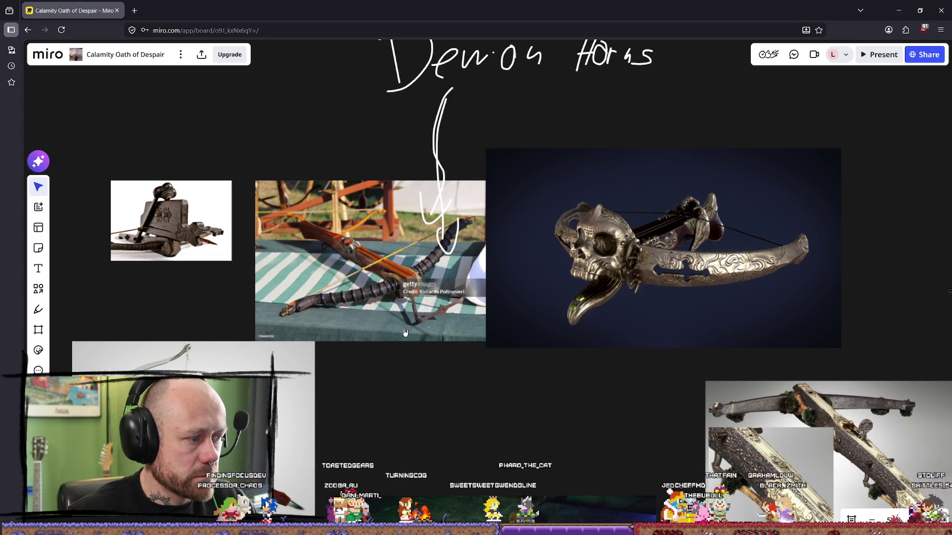
{"action": "scroll", "coordinate": [390, 317], "scroll_direction": "down", "scroll_amount": 5}
{"action": "scroll", "coordinate": [389, 318], "scroll_direction": "left", "scroll_amount": 2}
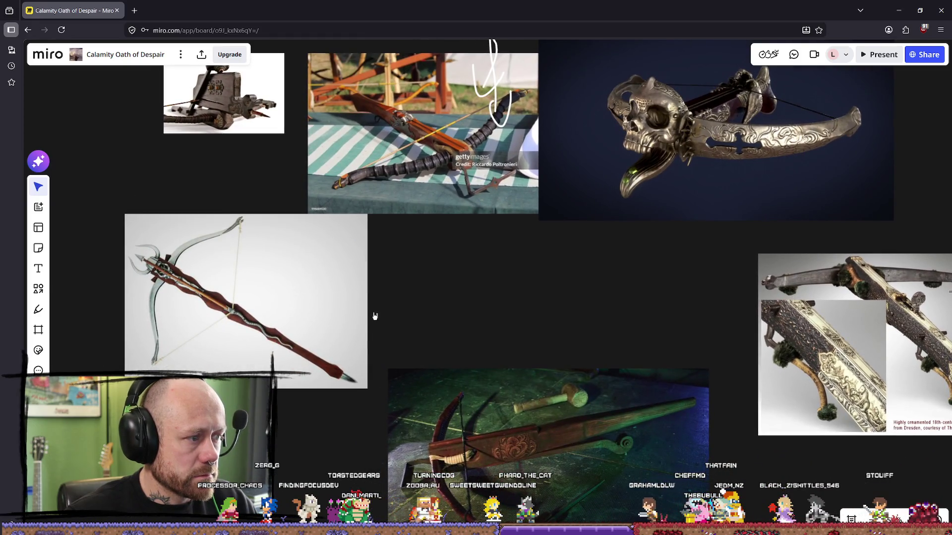
{"action": "scroll", "coordinate": [375, 317], "scroll_direction": "down", "scroll_amount": 1}
{"action": "scroll", "coordinate": [336, 322], "scroll_direction": "left", "scroll_amount": 2}
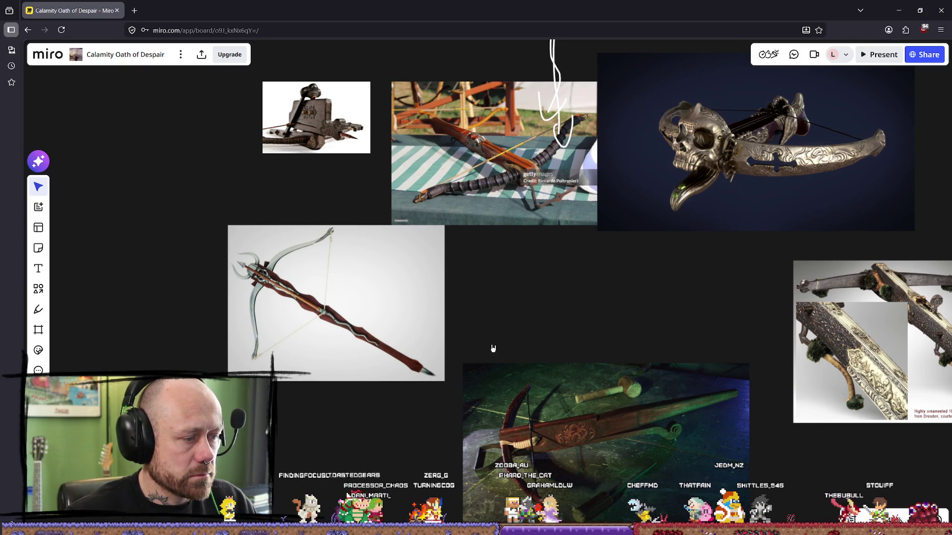
{"action": "scroll", "coordinate": [492, 347], "scroll_direction": "down", "scroll_amount": 5}
{"action": "mouse_move", "coordinate": [513, 184]}
{"action": "left_mouse_down"}
{"action": "mouse_move", "coordinate": [510, 236]}
{"action": "mouse_move", "coordinate": [501, 238]}
{"action": "left_mouse_up"}
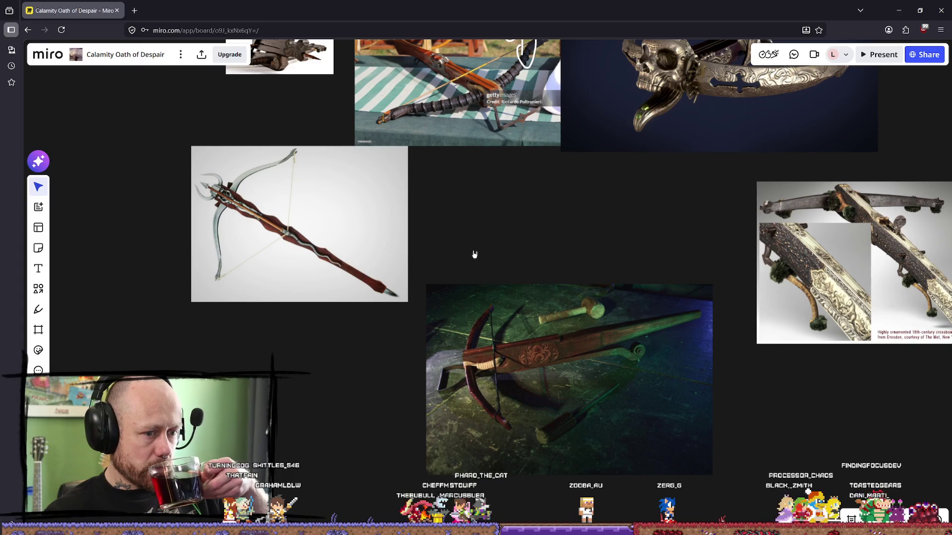
{"action": "scroll", "coordinate": [478, 248], "scroll_direction": "down", "scroll_amount": 2}
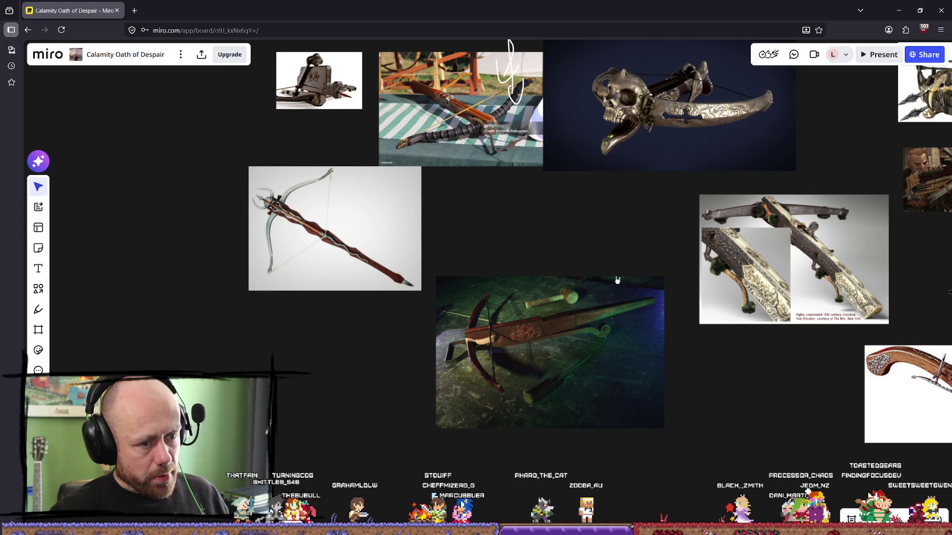
Recenter on the Demon Horns crossbow group, then open File Explorer on Quick Access.
{"action": "scroll", "coordinate": [629, 265], "scroll_direction": "down", "scroll_amount": 2}
{"action": "mouse_move", "coordinate": [609, 221]}
{"action": "right_mouse_down"}
{"action": "mouse_move", "coordinate": [524, 293]}
{"action": "mouse_move", "coordinate": [387, 296]}
{"action": "right_mouse_up"}
{"action": "scroll", "coordinate": [570, 214], "scroll_direction": "left", "scroll_amount": 5}
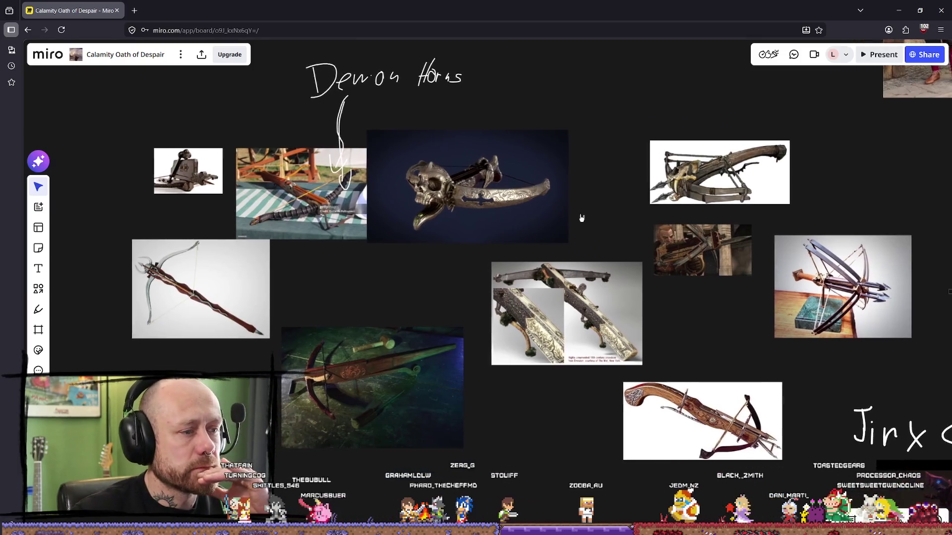
{"action": "right_click_drag", "start_coordinate": [535, 128], "coordinate": [499, 179]}
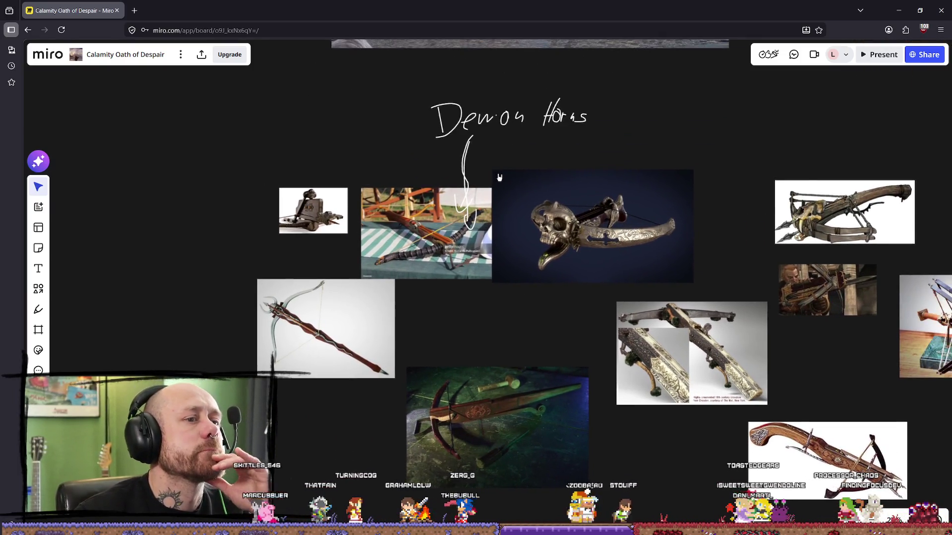
{"action": "scroll", "coordinate": [500, 179], "scroll_direction": "up", "scroll_amount": 2}
{"action": "scroll", "coordinate": [524, 219], "scroll_direction": "down", "scroll_amount": 2}
{"action": "right_click_drag", "start_coordinate": [524, 218], "coordinate": [488, 238]}
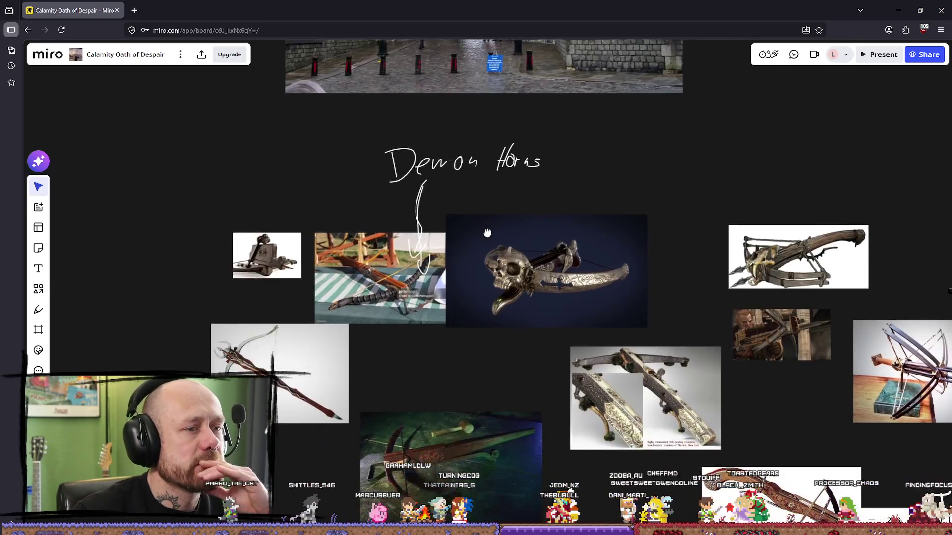
{"action": "scroll", "coordinate": [488, 247], "scroll_direction": "down", "scroll_amount": 3}
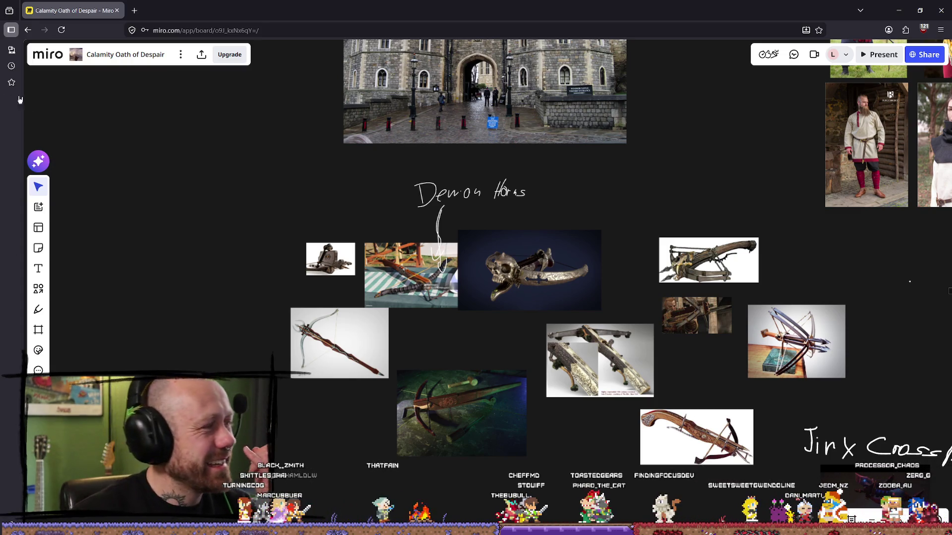
{"action": "key", "text": "super+e"}
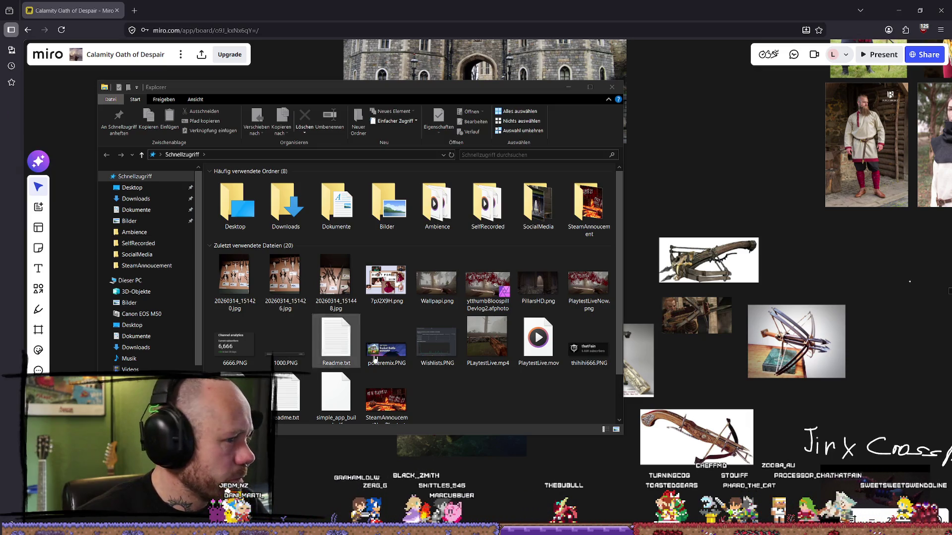
Open the CalamityRandomShit folder via recent photo 20260314_151448.jpg and drag skull photos onto Miro.
{"action": "left_click", "coordinate": [350, 276]}
{"action": "right_click", "coordinate": [350, 276]}
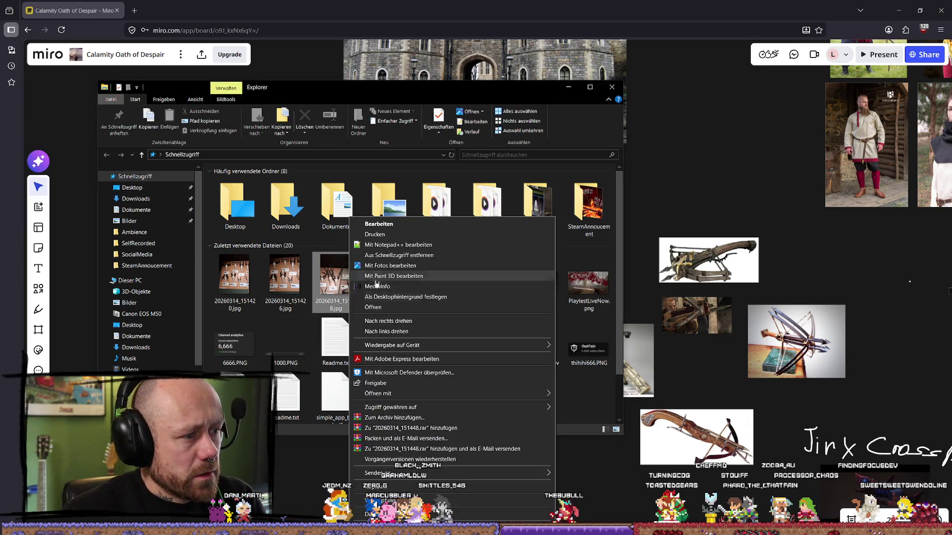
{"action": "left_click", "coordinate": [495, 349]}
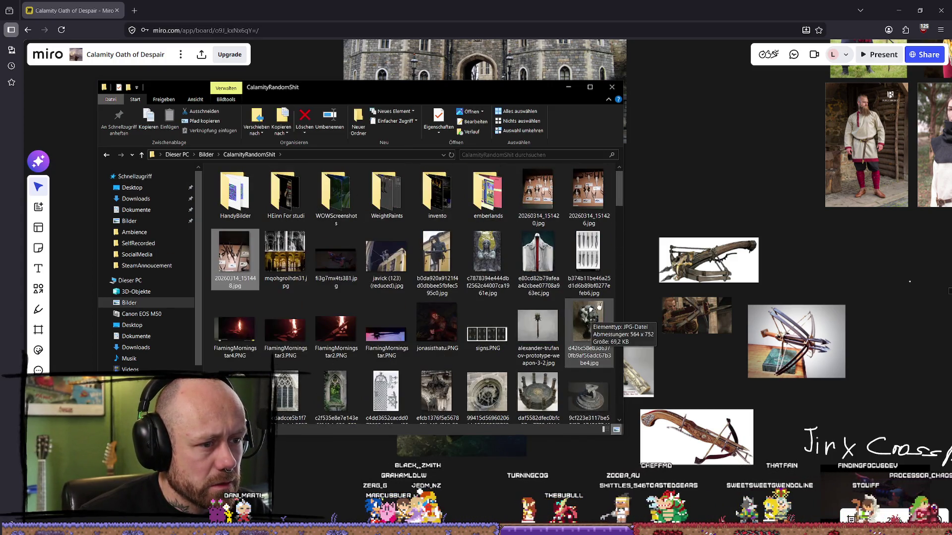
{"action": "mouse_move", "coordinate": [619, 188]}
{"action": "left_mouse_down"}
{"action": "mouse_move", "coordinate": [618, 406]}
{"action": "mouse_move", "coordinate": [658, 184]}
{"action": "mouse_move", "coordinate": [663, 217]}
{"action": "mouse_move", "coordinate": [649, 166]}
{"action": "left_mouse_up"}
Add a third skull photo to the board and move the photos beside the castle photo.
{"action": "left_click", "coordinate": [234, 253], "text": "ctrl"}
{"action": "left_click", "coordinate": [641, 140]}
{"action": "scroll", "coordinate": [641, 141], "scroll_direction": "down", "scroll_amount": 3}
{"action": "key", "text": "ctrl+v"}
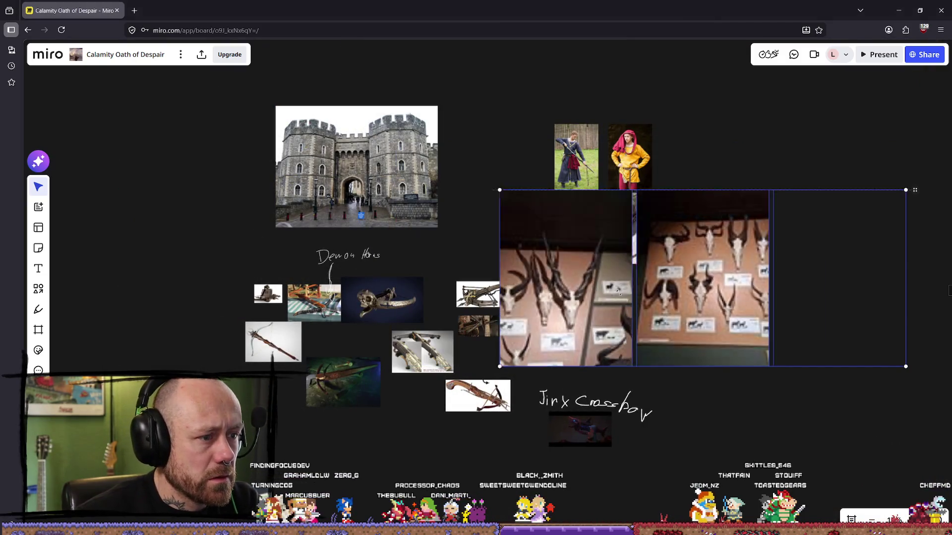
{"action": "left_click_drag", "start_coordinate": [916, 353], "coordinate": [401, 288]}
{"action": "right_click_drag", "start_coordinate": [400, 289], "coordinate": [715, 288]}
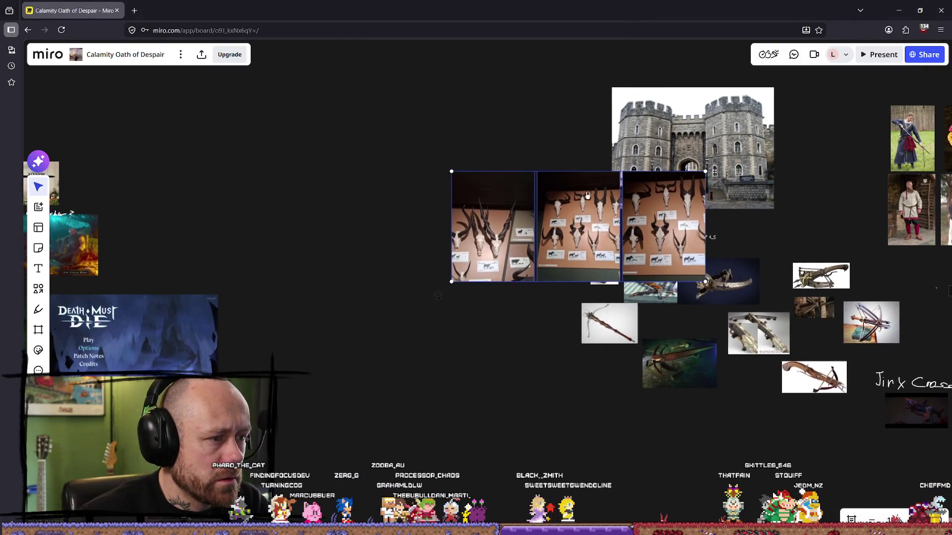
Shrink the three skull photos and line them up beside the 'Demon Horns' note.
{"action": "mouse_move", "coordinate": [450, 170]}
{"action": "left_mouse_down"}
{"action": "mouse_move", "coordinate": [599, 253]}
{"action": "mouse_move", "coordinate": [567, 239]}
{"action": "left_mouse_up"}
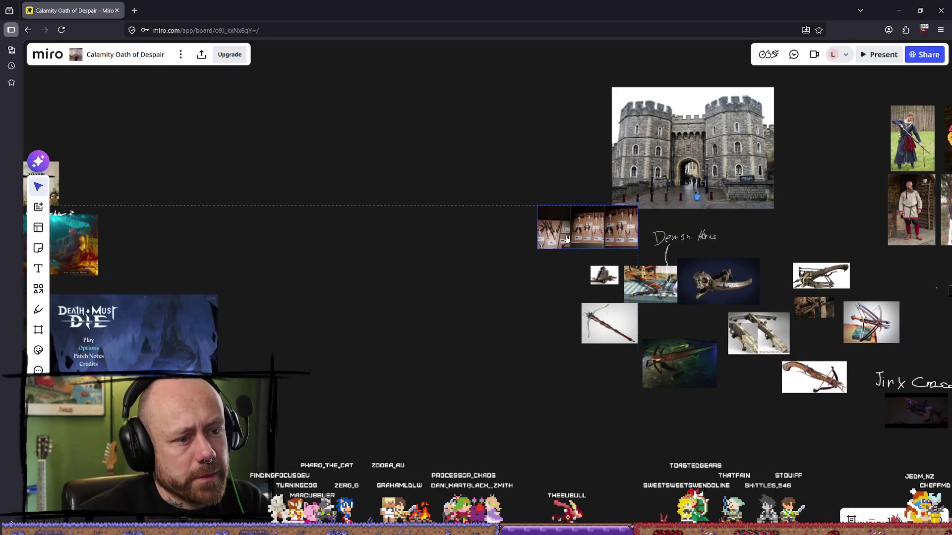
{"action": "scroll", "coordinate": [579, 248], "scroll_direction": "up", "scroll_amount": 10}
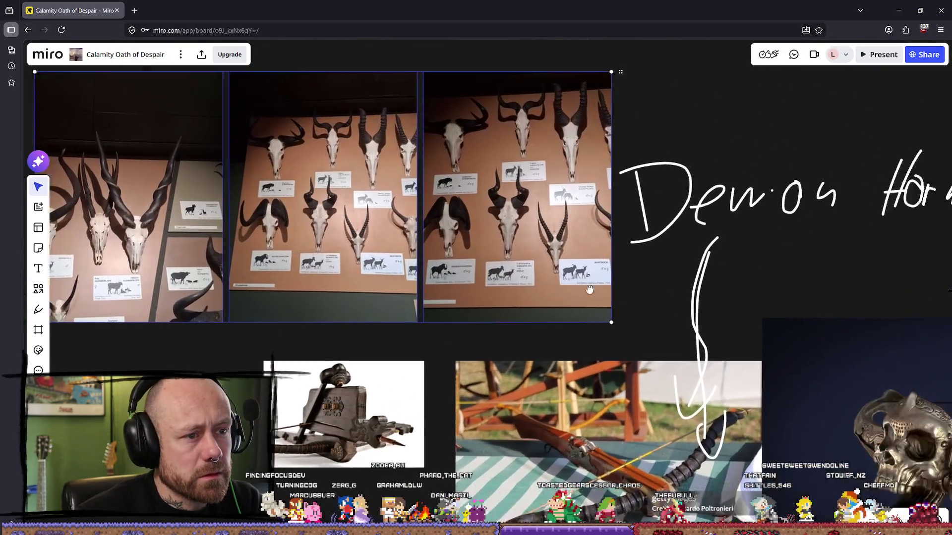
{"action": "scroll", "coordinate": [501, 199], "scroll_direction": "up", "scroll_amount": 5}
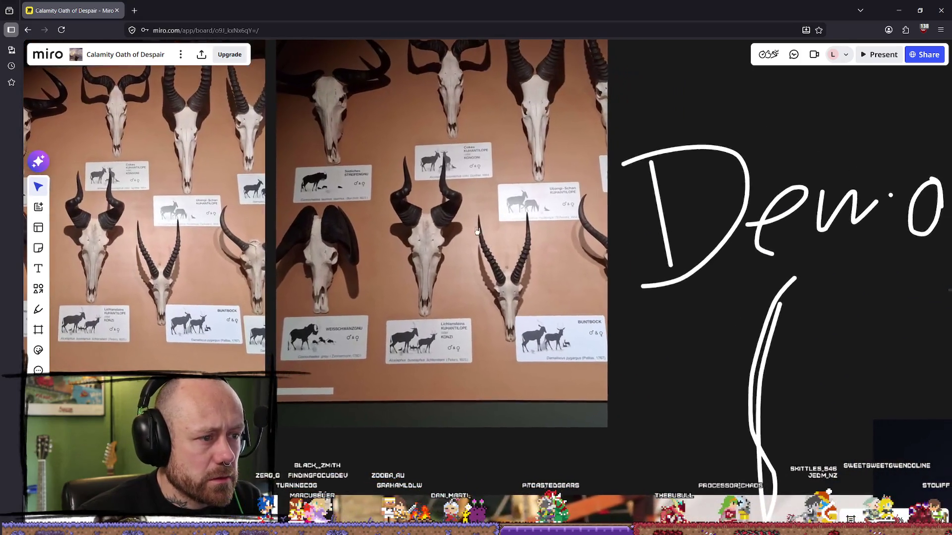
{"action": "scroll", "coordinate": [527, 211], "scroll_direction": "up", "scroll_amount": 3}
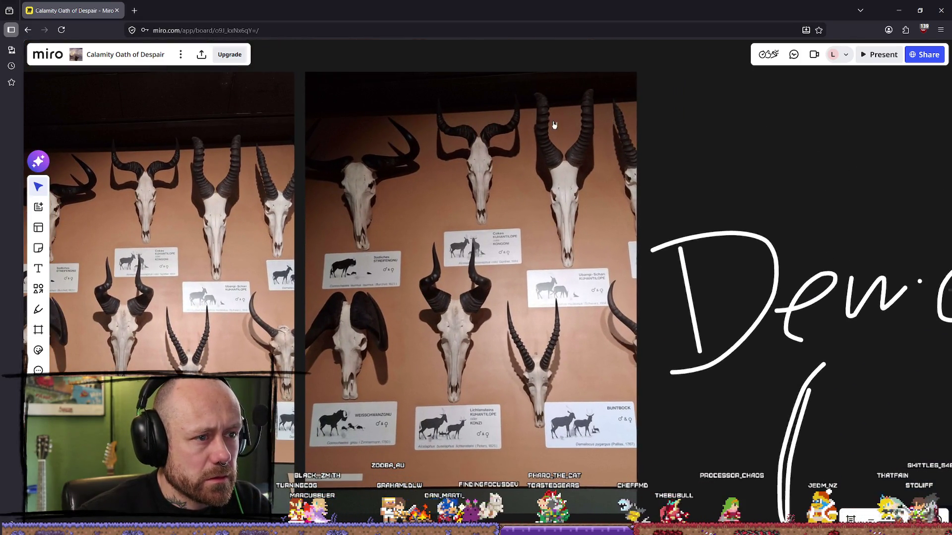
{"action": "scroll", "coordinate": [566, 199], "scroll_direction": "up", "scroll_amount": 5}
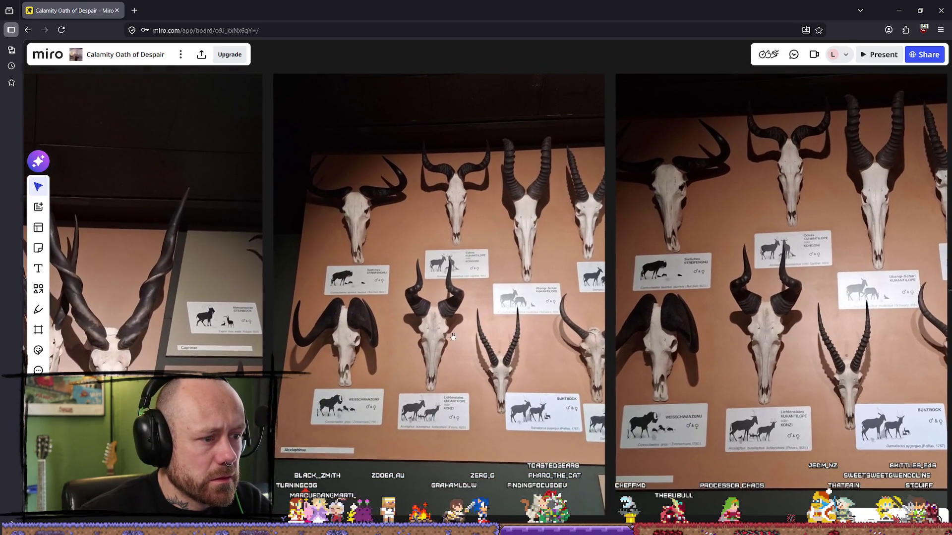
{"action": "scroll", "coordinate": [425, 300], "scroll_direction": "up", "scroll_amount": 5}
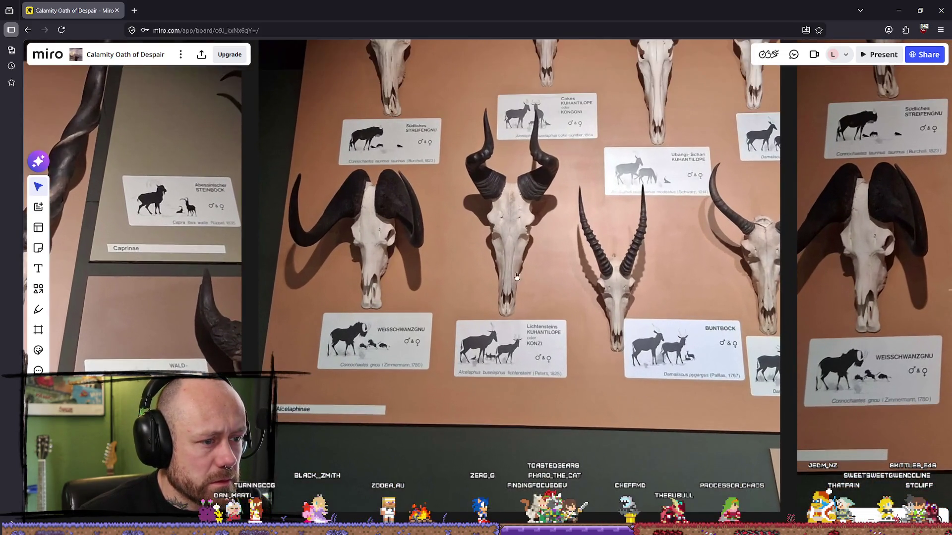
{"action": "scroll", "coordinate": [553, 284], "scroll_direction": "down", "scroll_amount": 2}
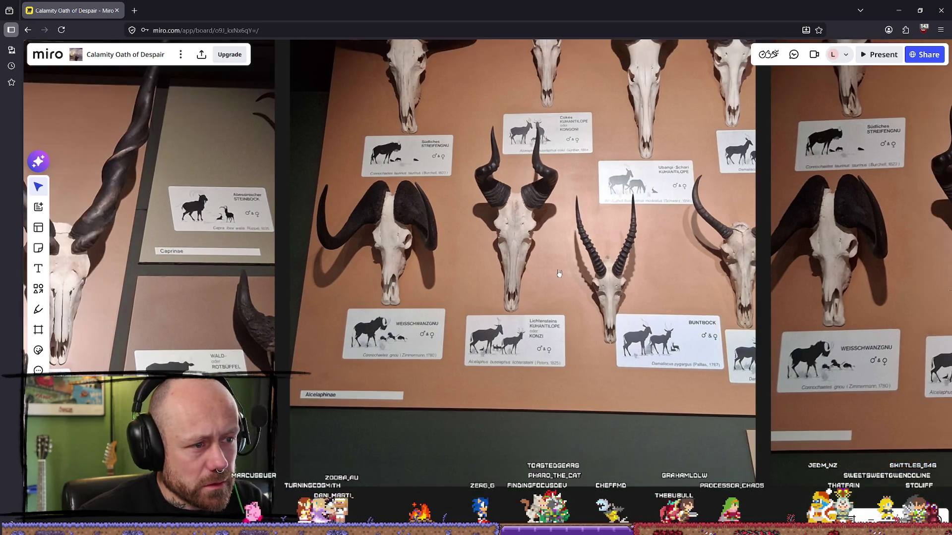
{"action": "scroll", "coordinate": [502, 261], "scroll_direction": "down", "scroll_amount": 3}
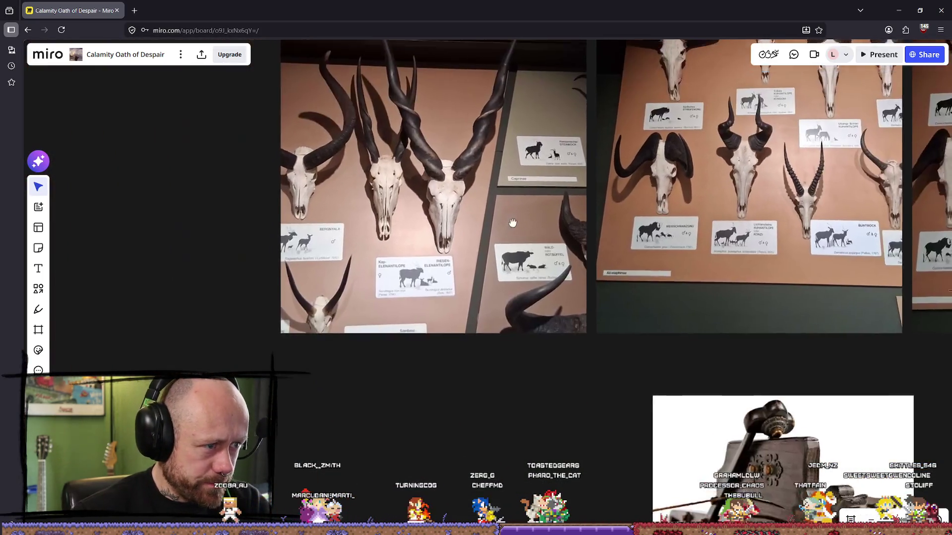
{"action": "scroll", "coordinate": [354, 326], "scroll_direction": "right", "scroll_amount": 3}
{"action": "scroll", "coordinate": [354, 326], "scroll_direction": "down", "scroll_amount": 5}
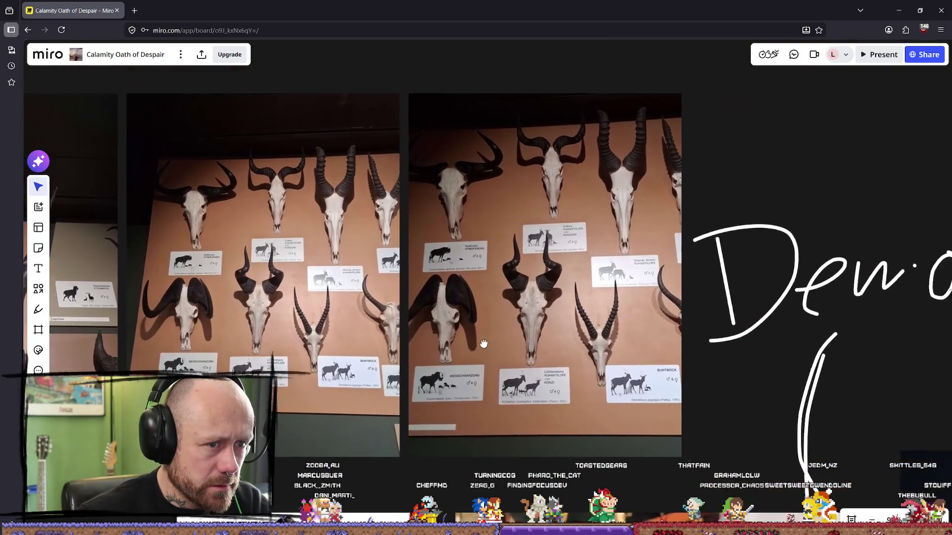
{"action": "scroll", "coordinate": [471, 327], "scroll_direction": "up", "scroll_amount": 2}
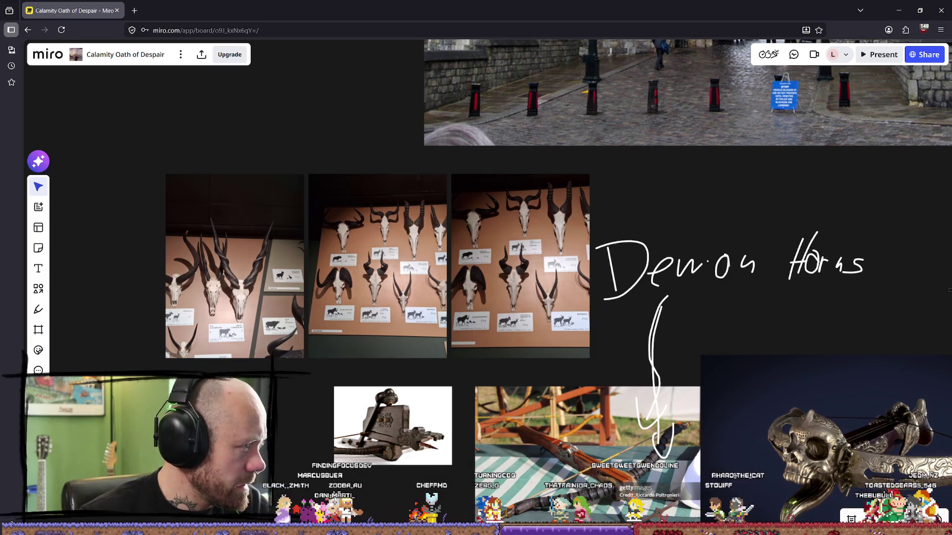
{"action": "key", "text": "super+e"}
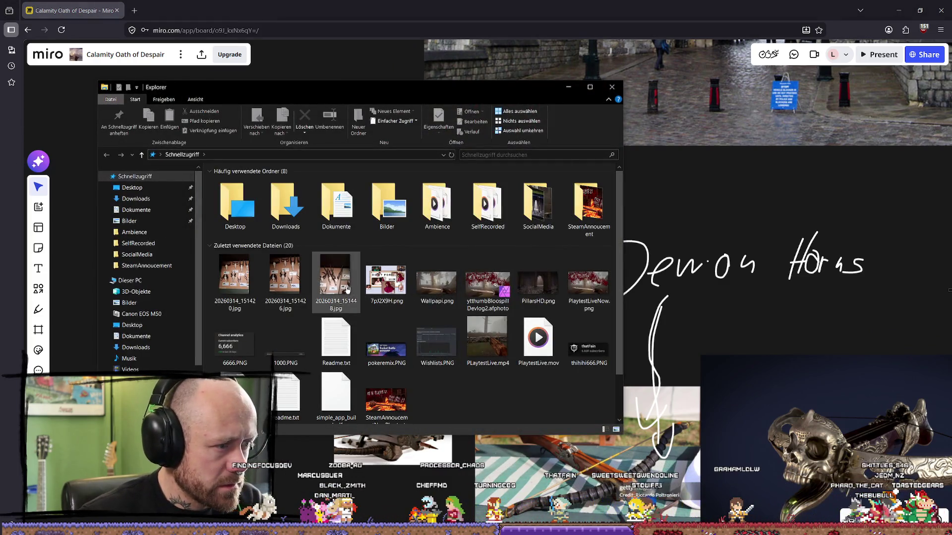
Drag the recent skull photo 20260314_151431.jpg from Quick Access onto the Miro board.
{"action": "left_click", "coordinate": [351, 291]}
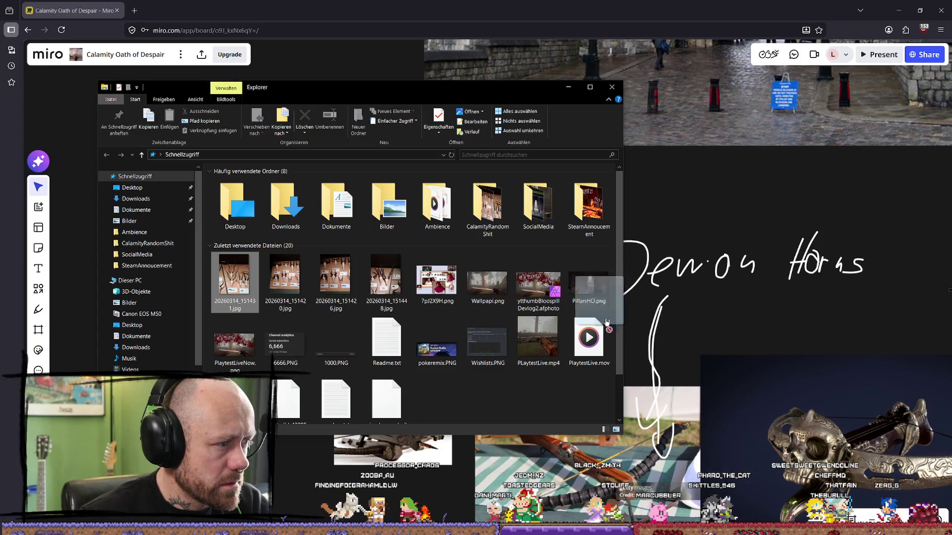
{"action": "left_click_drag", "start_coordinate": [563, 319], "coordinate": [660, 307]}
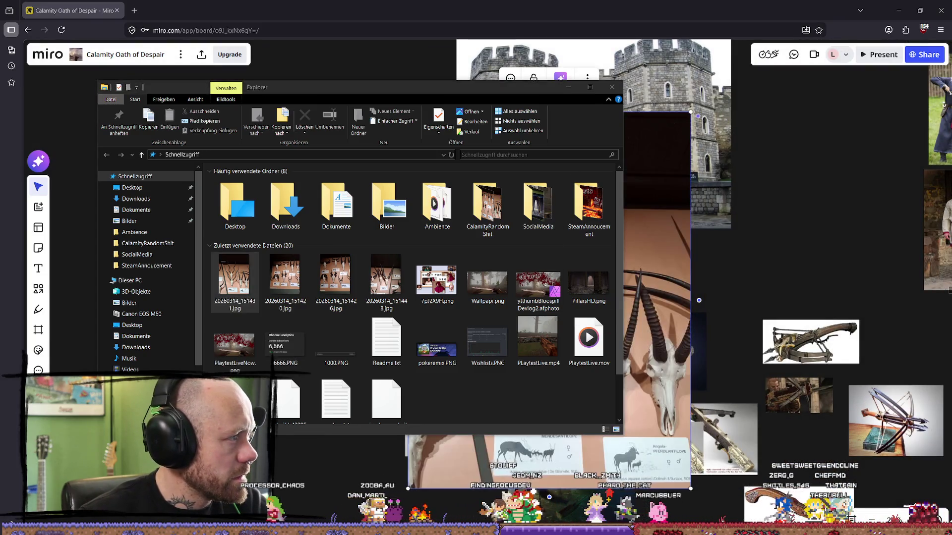
Shrink the new horn photo, place it near Demon Horns, and move the small crossbow image beside the large one.
{"action": "left_click", "coordinate": [568, 87]}
{"action": "mouse_move", "coordinate": [406, 112]}
{"action": "left_mouse_down"}
{"action": "mouse_move", "coordinate": [564, 313]}
{"action": "mouse_move", "coordinate": [266, 255]}
{"action": "mouse_move", "coordinate": [351, 365]}
{"action": "left_mouse_up"}
{"action": "left_click_drag", "start_coordinate": [376, 397], "coordinate": [575, 330]}
{"action": "scroll", "coordinate": [575, 329], "scroll_direction": "up", "scroll_amount": 5}
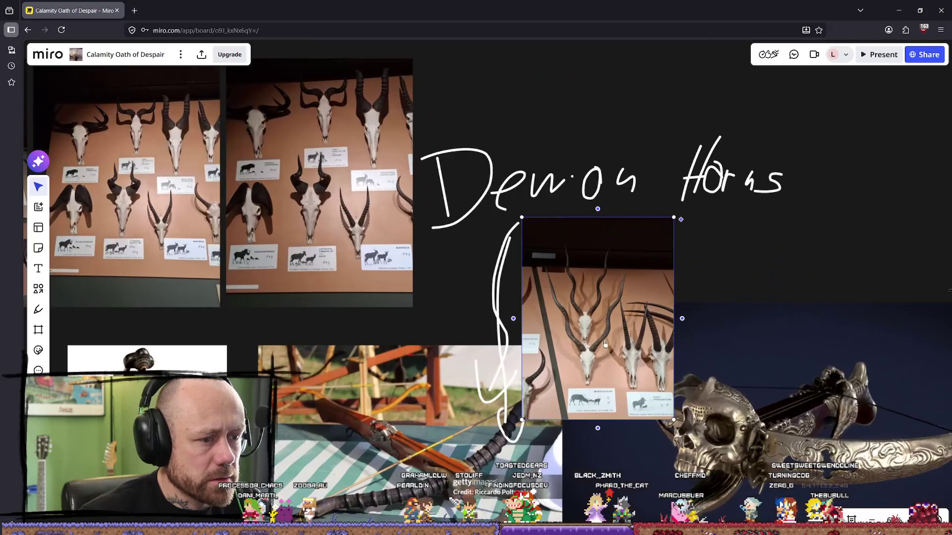
{"action": "scroll", "coordinate": [603, 342], "scroll_direction": "left", "scroll_amount": 3}
{"action": "scroll", "coordinate": [603, 342], "scroll_direction": "down", "scroll_amount": 2}
{"action": "scroll", "coordinate": [455, 233], "scroll_direction": "down", "scroll_amount": 5}
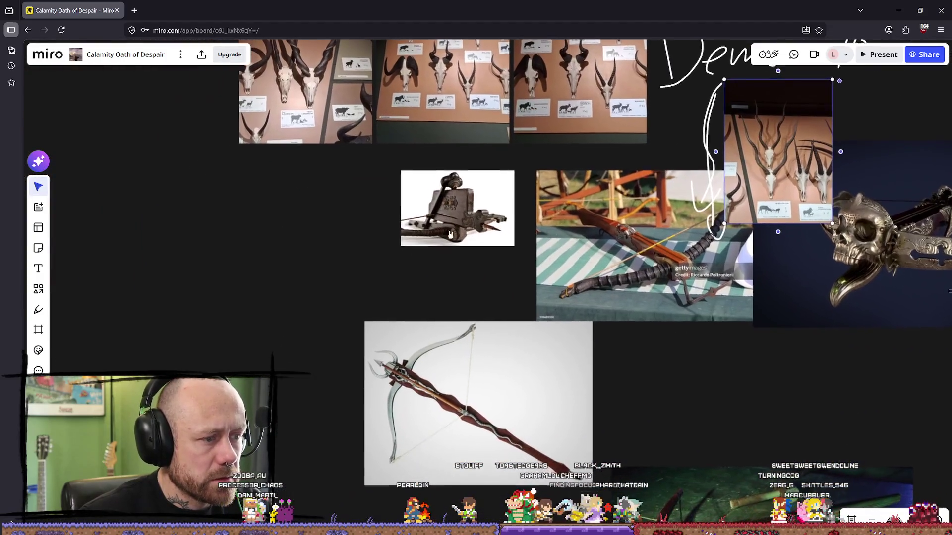
{"action": "left_click_drag", "start_coordinate": [455, 233], "coordinate": [310, 408]}
Move the horn photo under the skull photo row and enlarge it to match the others.
{"action": "left_click_drag", "start_coordinate": [784, 182], "coordinate": [429, 216]}
{"action": "mouse_move", "coordinate": [376, 132]}
{"action": "left_mouse_down"}
{"action": "mouse_move", "coordinate": [395, 165]}
{"action": "mouse_move", "coordinate": [380, 134]}
{"action": "mouse_move", "coordinate": [365, 127]}
{"action": "left_mouse_up"}
{"action": "left_click", "coordinate": [392, 150]}
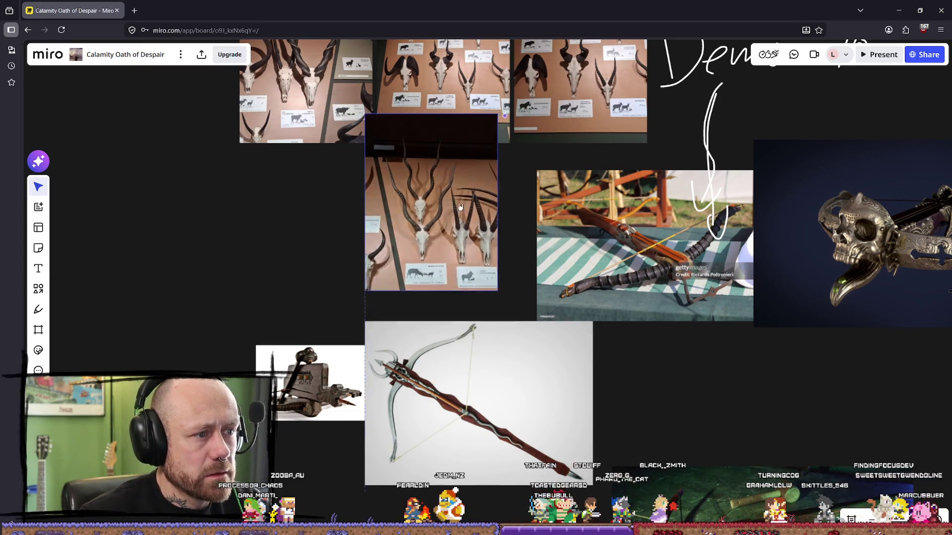
{"action": "left_click_drag", "start_coordinate": [433, 175], "coordinate": [449, 180]}
Pan and zoom across the skull photos, horn photo and Demon Horns writing to review the layout.
{"action": "scroll", "coordinate": [342, 298], "scroll_direction": "up", "scroll_amount": 2}
{"action": "mouse_move", "coordinate": [637, 269]}
{"action": "right_mouse_down"}
{"action": "mouse_move", "coordinate": [541, 269]}
{"action": "mouse_move", "coordinate": [442, 357]}
{"action": "right_mouse_up"}
{"action": "scroll", "coordinate": [498, 318], "scroll_direction": "down", "scroll_amount": 1}
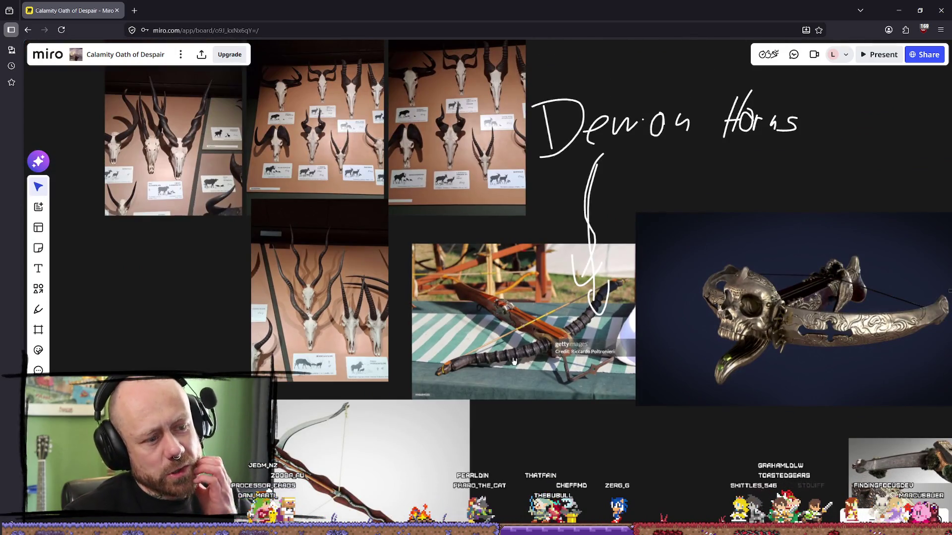
{"action": "scroll", "coordinate": [378, 326], "scroll_direction": "up", "scroll_amount": 4}
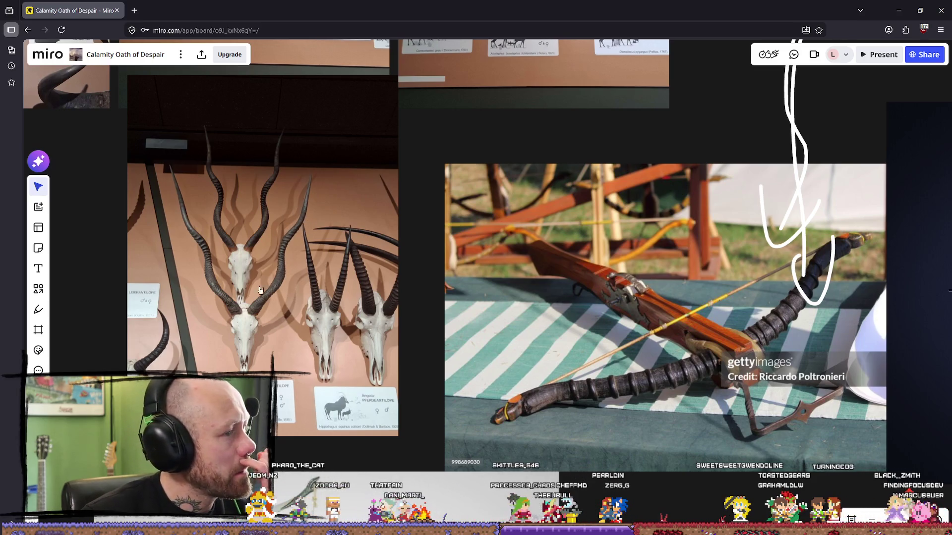
{"action": "mouse_move", "coordinate": [444, 318]}
{"action": "right_mouse_down"}
{"action": "mouse_move", "coordinate": [380, 303]}
{"action": "mouse_move", "coordinate": [459, 321]}
{"action": "right_mouse_up"}
{"action": "scroll", "coordinate": [335, 278], "scroll_direction": "down", "scroll_amount": 1}
{"action": "right_click_drag", "start_coordinate": [334, 278], "coordinate": [313, 355]}
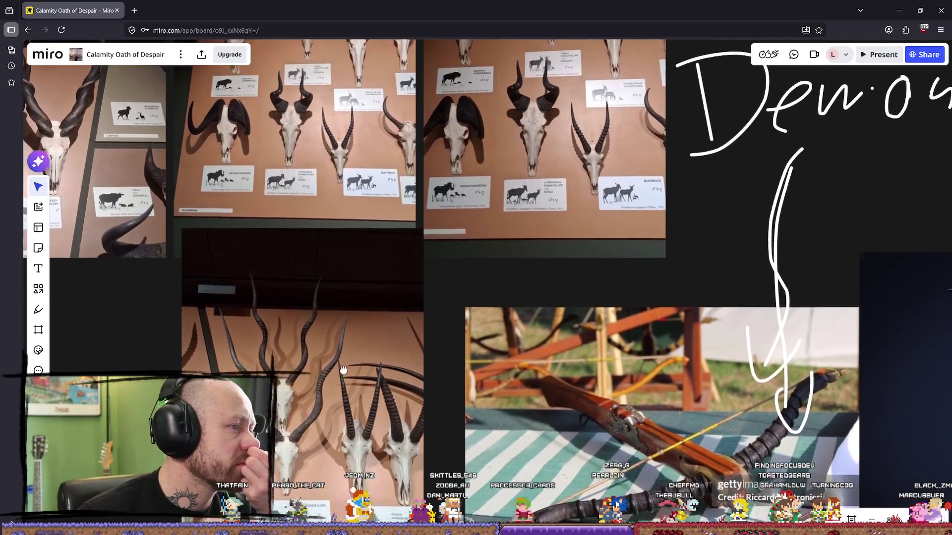
{"action": "scroll", "coordinate": [313, 355], "scroll_direction": "down", "scroll_amount": 2}
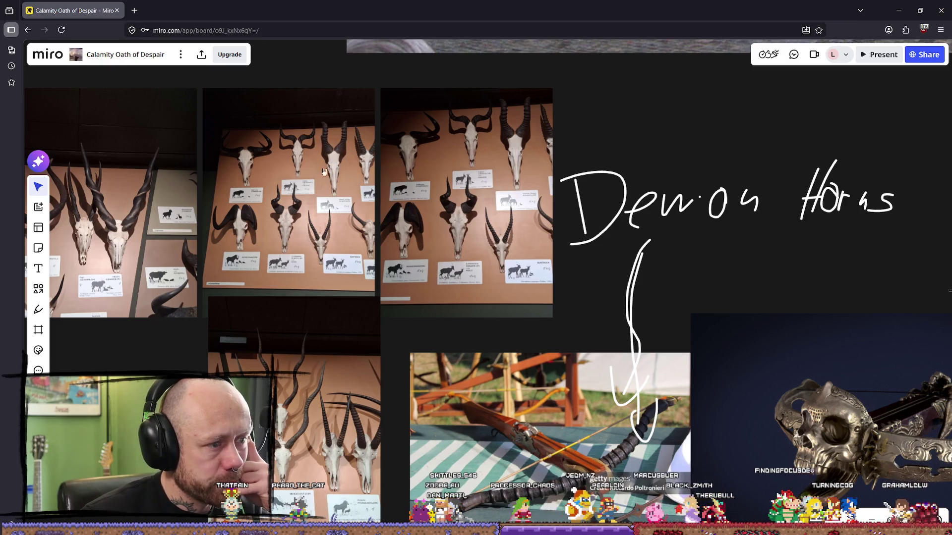
{"action": "scroll", "coordinate": [487, 193], "scroll_direction": "down", "scroll_amount": 1}
{"action": "right_click_drag", "start_coordinate": [310, 439], "coordinate": [391, 397]}
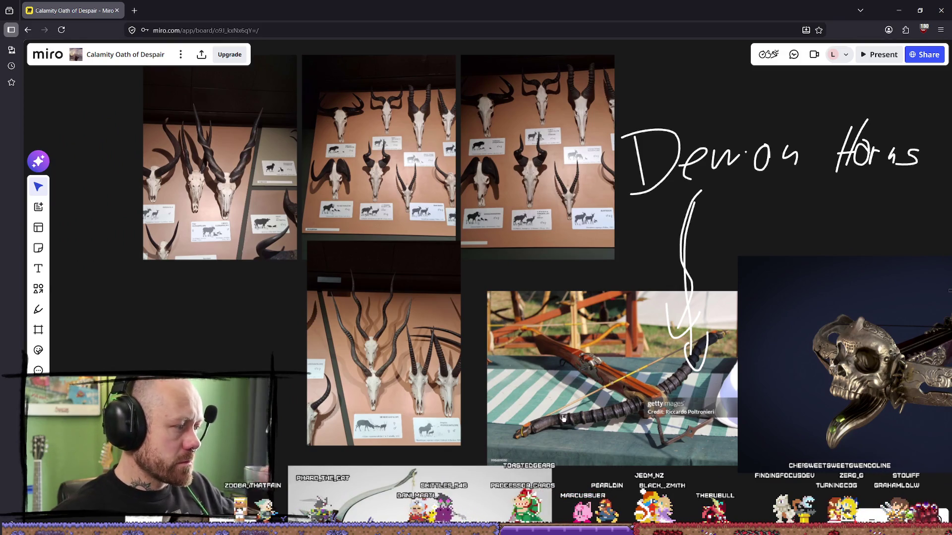
{"action": "scroll", "coordinate": [559, 420], "scroll_direction": "down", "scroll_amount": 10}
{"action": "scroll", "coordinate": [537, 313], "scroll_direction": "right", "scroll_amount": 5}
{"action": "scroll", "coordinate": [548, 205], "scroll_direction": "left", "scroll_amount": 5}
{"action": "scroll", "coordinate": [547, 206], "scroll_direction": "up", "scroll_amount": 1}
{"action": "scroll", "coordinate": [547, 205], "scroll_direction": "right", "scroll_amount": 3}
{"action": "scroll", "coordinate": [520, 165], "scroll_direction": "down", "scroll_amount": 1, "text": "ctrl"}
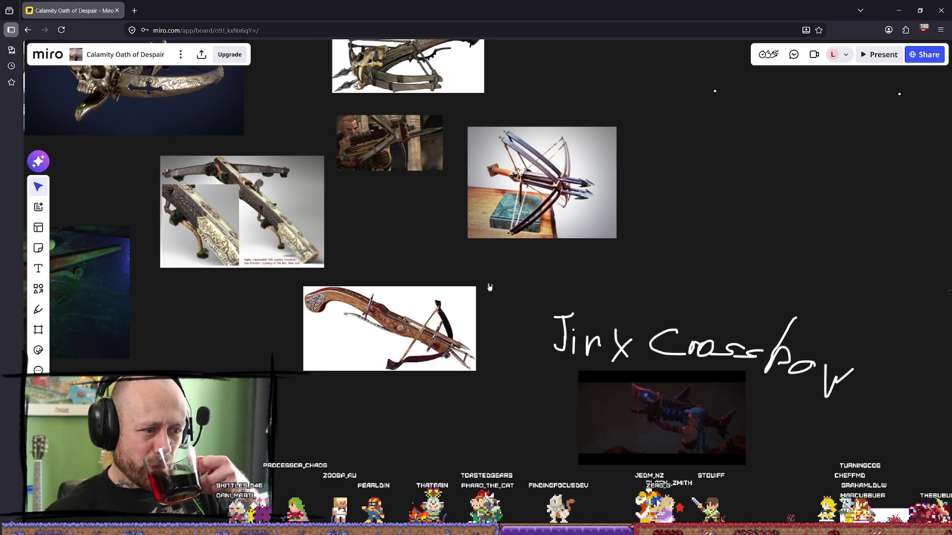
{"action": "scroll", "coordinate": [489, 287], "scroll_direction": "down", "scroll_amount": 1, "text": "ctrl"}
{"action": "scroll", "coordinate": [492, 286], "scroll_direction": "left", "scroll_amount": 10}
{"action": "scroll", "coordinate": [508, 230], "scroll_direction": "up", "scroll_amount": 3}
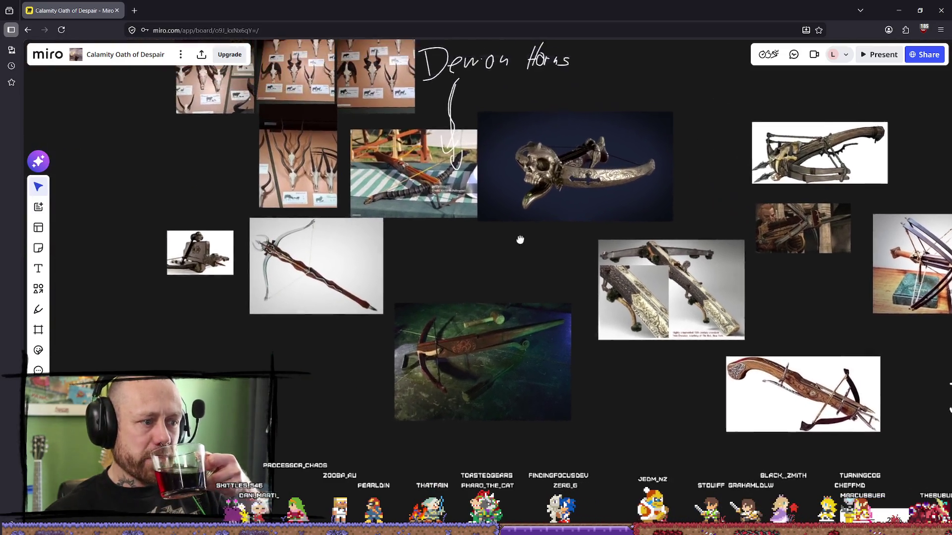
{"action": "scroll", "coordinate": [575, 335], "scroll_direction": "up", "scroll_amount": 4, "text": "ctrl"}
{"action": "scroll", "coordinate": [547, 349], "scroll_direction": "down", "scroll_amount": 6}
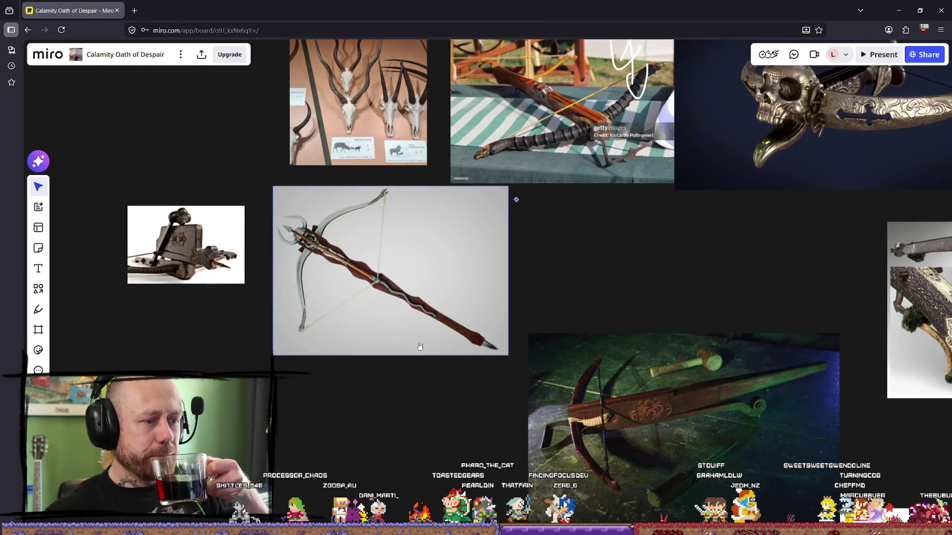
{"action": "scroll", "coordinate": [516, 198], "scroll_direction": "right", "scroll_amount": 3}
{"action": "scroll", "coordinate": [391, 258], "scroll_direction": "up", "scroll_amount": 2}
{"action": "scroll", "coordinate": [391, 258], "scroll_direction": "left", "scroll_amount": 2}
{"action": "scroll", "coordinate": [502, 322], "scroll_direction": "left", "scroll_amount": 1}
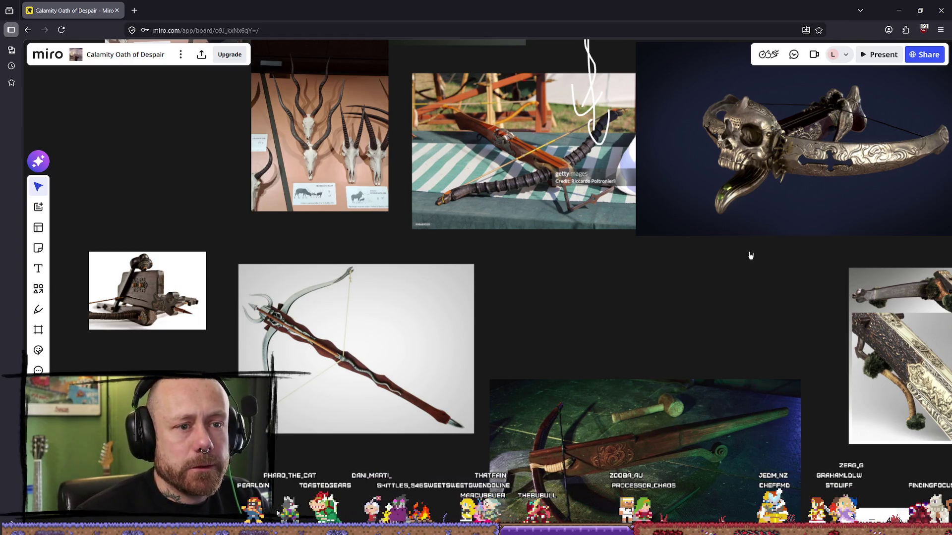
{"action": "scroll", "coordinate": [591, 314], "scroll_direction": "right", "scroll_amount": 5}
{"action": "scroll", "coordinate": [593, 311], "scroll_direction": "down", "scroll_amount": 2, "text": "ctrl"}
{"action": "scroll", "coordinate": [581, 332], "scroll_direction": "left", "scroll_amount": 2}
{"action": "mouse_move", "coordinate": [580, 332]}
{"action": "right_mouse_down"}
{"action": "mouse_move", "coordinate": [600, 335]}
{"action": "mouse_move", "coordinate": [476, 326]}
{"action": "right_mouse_up"}
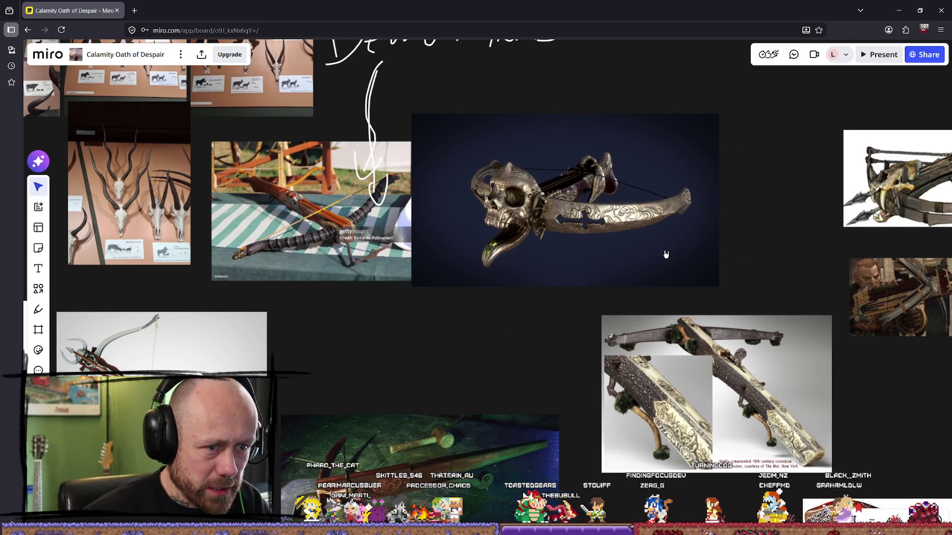
{"action": "scroll", "coordinate": [794, 263], "scroll_direction": "down", "scroll_amount": 2, "text": "ctrl"}
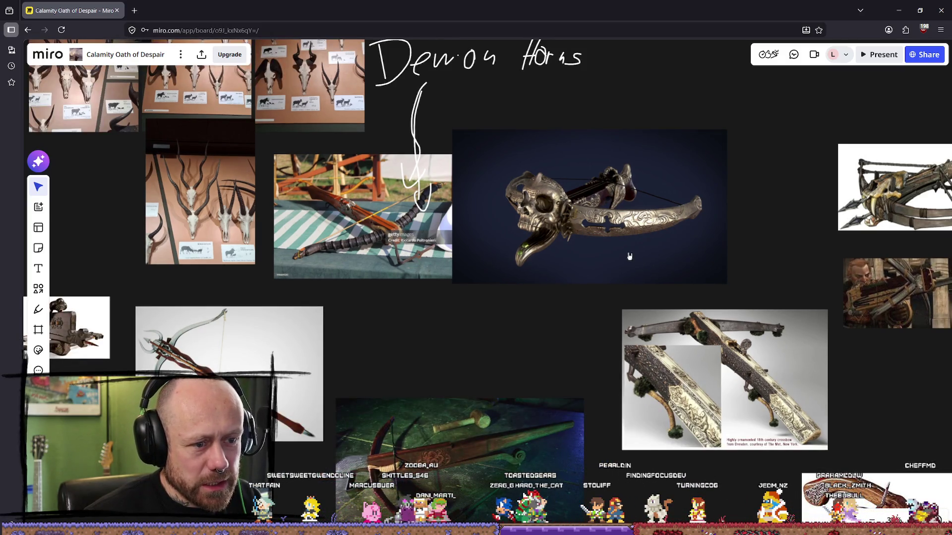
{"action": "scroll", "coordinate": [510, 272], "scroll_direction": "right", "scroll_amount": 5}
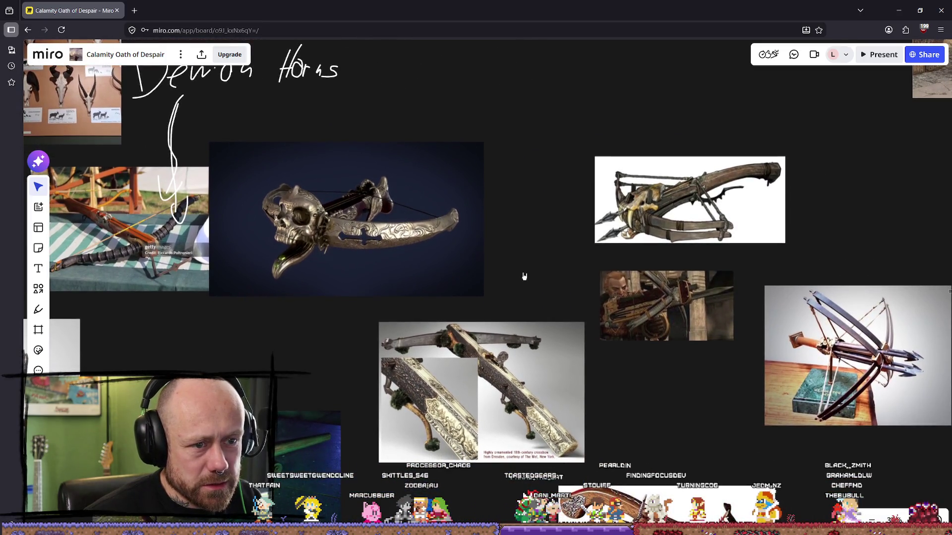
{"action": "mouse_move", "coordinate": [477, 260]}
{"action": "left_mouse_down"}
{"action": "mouse_move", "coordinate": [444, 197]}
{"action": "mouse_move", "coordinate": [521, 198]}
{"action": "mouse_move", "coordinate": [505, 203]}
{"action": "left_mouse_up"}
{"action": "scroll", "coordinate": [506, 204], "scroll_direction": "down", "scroll_amount": 3}
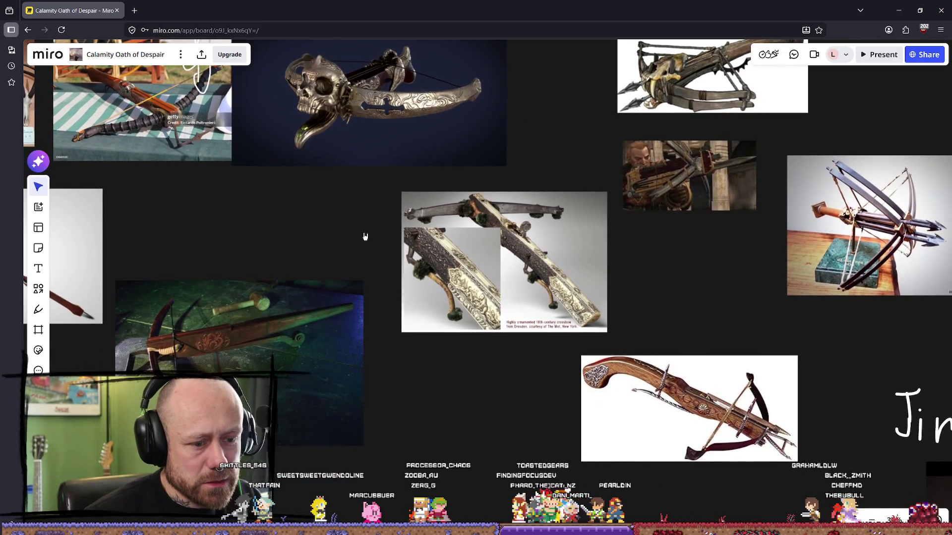
{"action": "scroll", "coordinate": [530, 293], "scroll_direction": "down", "scroll_amount": 5}
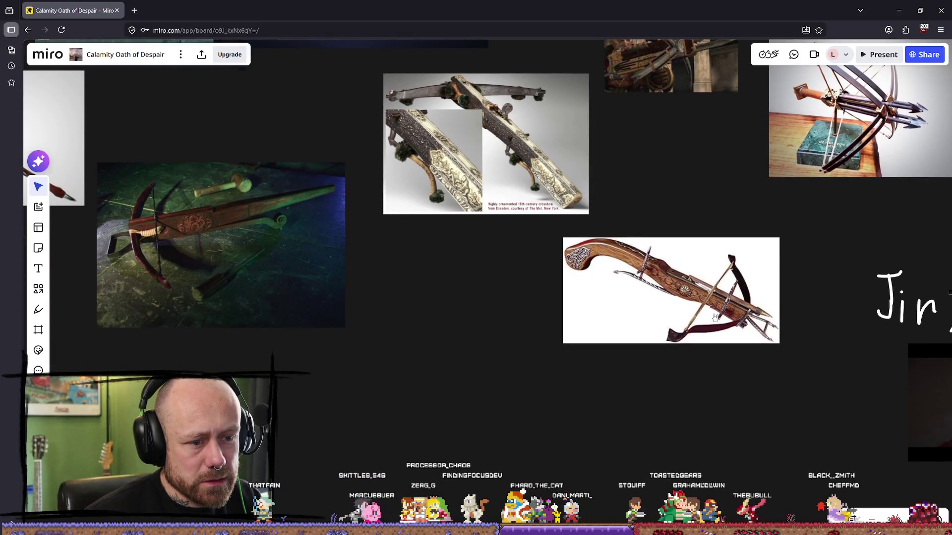
{"action": "left_click_drag", "start_coordinate": [494, 287], "coordinate": [695, 311]}
{"action": "scroll", "coordinate": [696, 310], "scroll_direction": "left", "scroll_amount": 10}
{"action": "scroll", "coordinate": [696, 311], "scroll_direction": "up", "scroll_amount": 5}
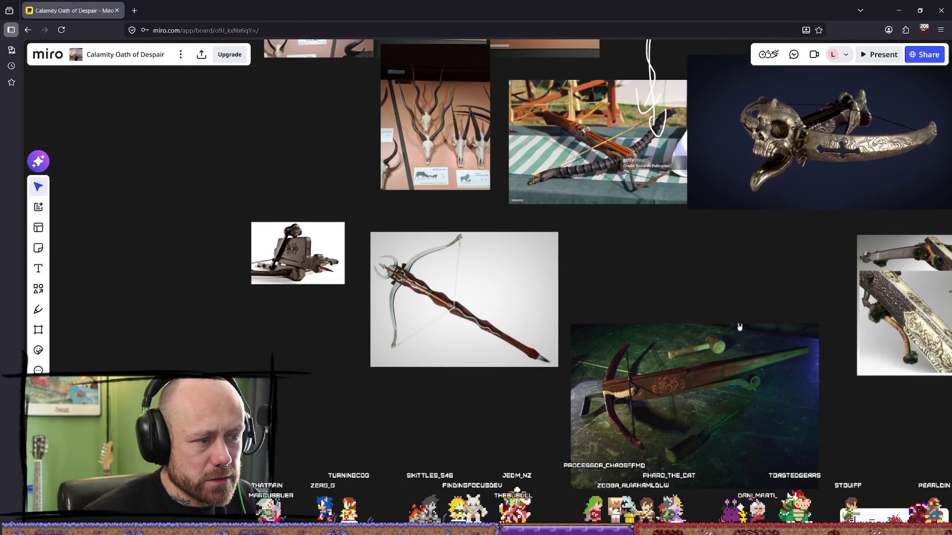
{"action": "left_click_drag", "start_coordinate": [747, 312], "coordinate": [745, 350]}
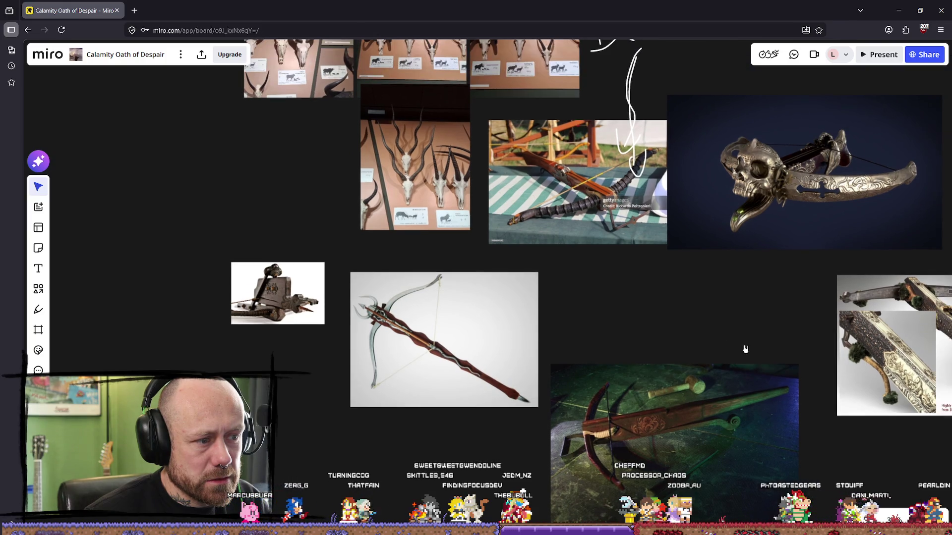
{"action": "scroll", "coordinate": [569, 300], "scroll_direction": "right", "scroll_amount": 5}
{"action": "scroll", "coordinate": [569, 299], "scroll_direction": "up", "scroll_amount": 1}
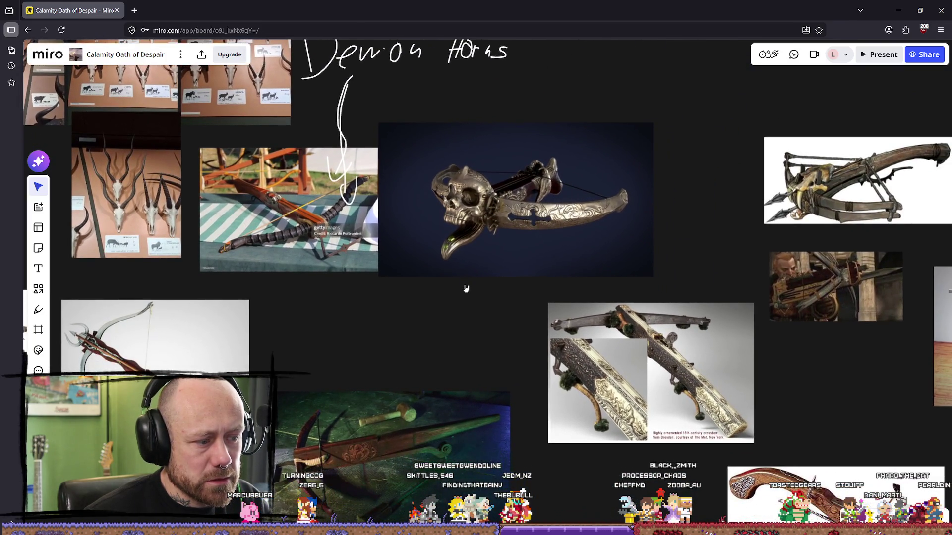
{"action": "scroll", "coordinate": [429, 233], "scroll_direction": "up", "scroll_amount": 5}
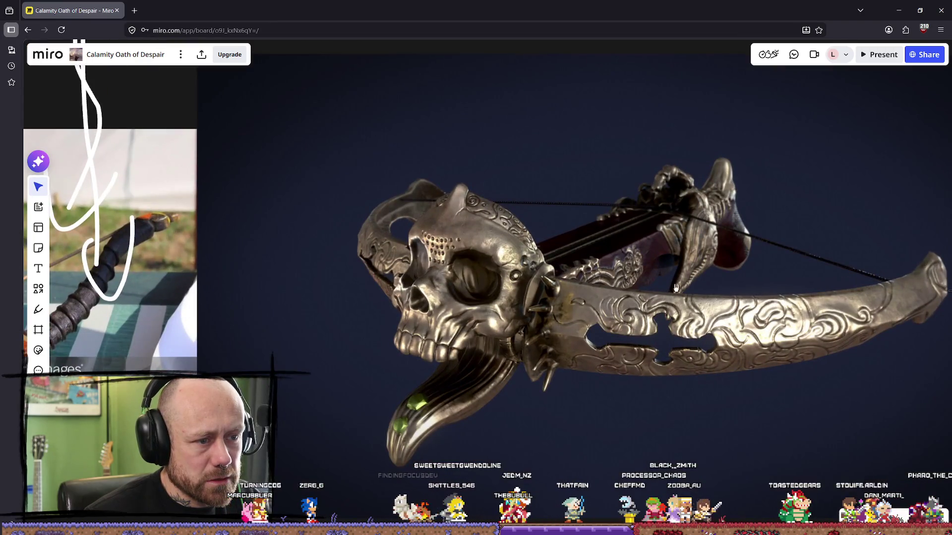
{"action": "scroll", "coordinate": [861, 316], "scroll_direction": "up", "scroll_amount": 2}
{"action": "scroll", "coordinate": [438, 275], "scroll_direction": "down", "scroll_amount": 5}
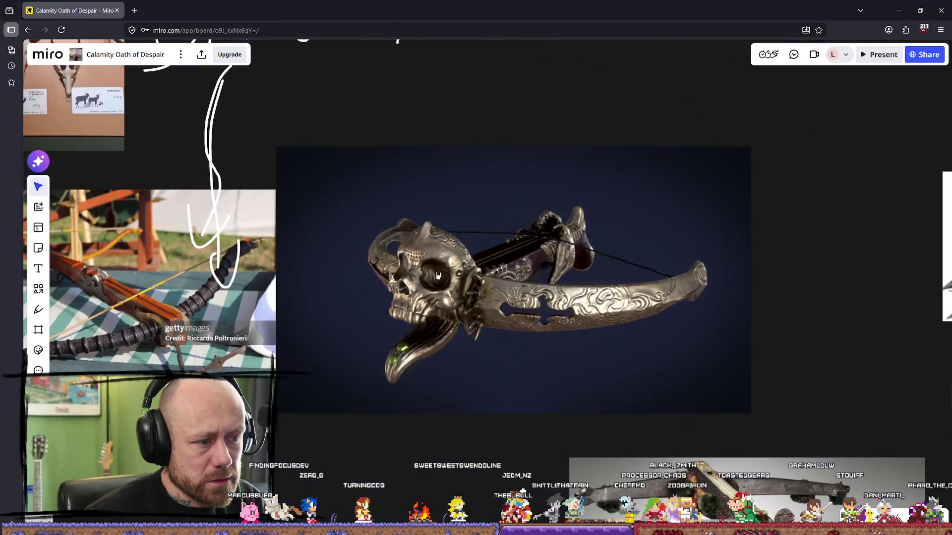
{"action": "scroll", "coordinate": [580, 273], "scroll_direction": "left", "scroll_amount": 3}
{"action": "scroll", "coordinate": [619, 279], "scroll_direction": "up", "scroll_amount": 5}
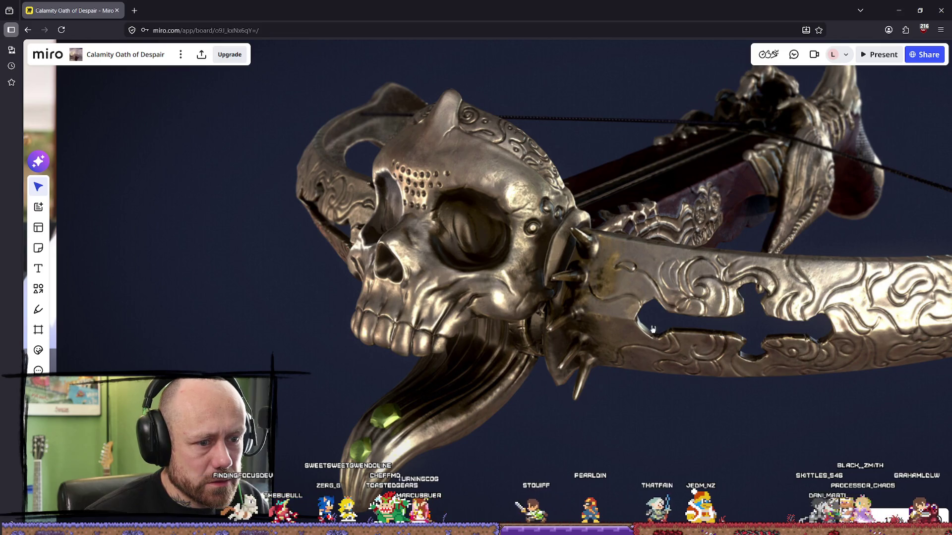
{"action": "scroll", "coordinate": [648, 329], "scroll_direction": "down", "scroll_amount": 6}
{"action": "scroll", "coordinate": [453, 270], "scroll_direction": "up", "scroll_amount": 4}
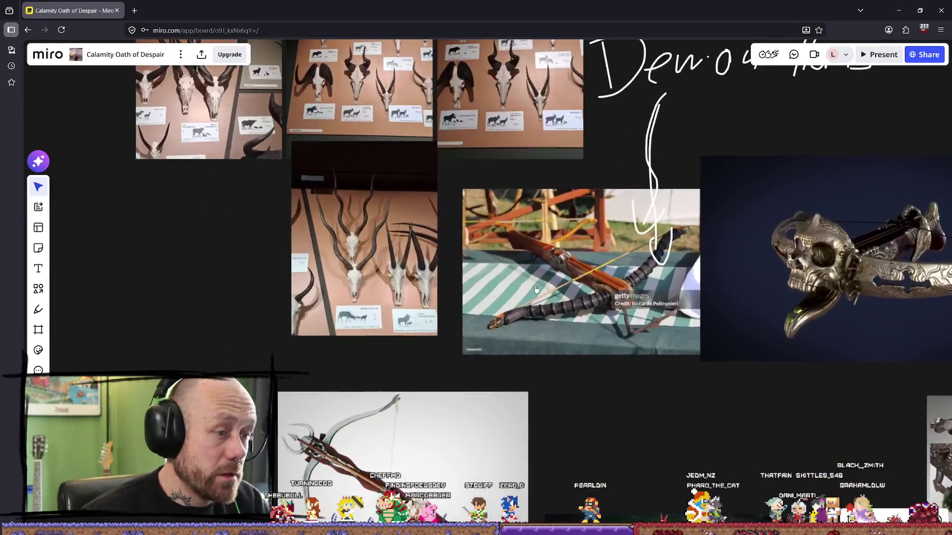
Zoom the Miro board slightly, then bring the Steam library window to the front.
{"action": "scroll", "coordinate": [531, 293], "scroll_direction": "down", "scroll_amount": 3}
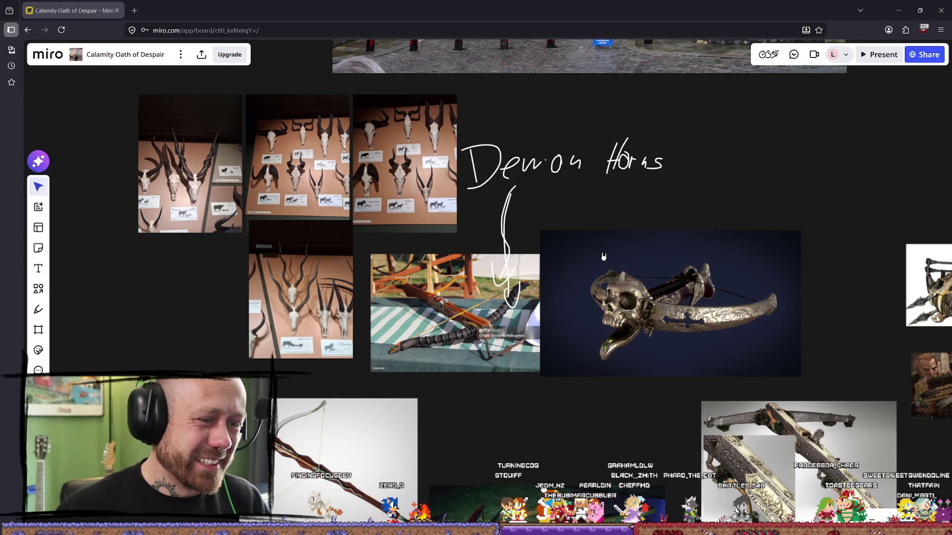
{"action": "scroll", "coordinate": [574, 190], "scroll_direction": "up", "scroll_amount": 3}
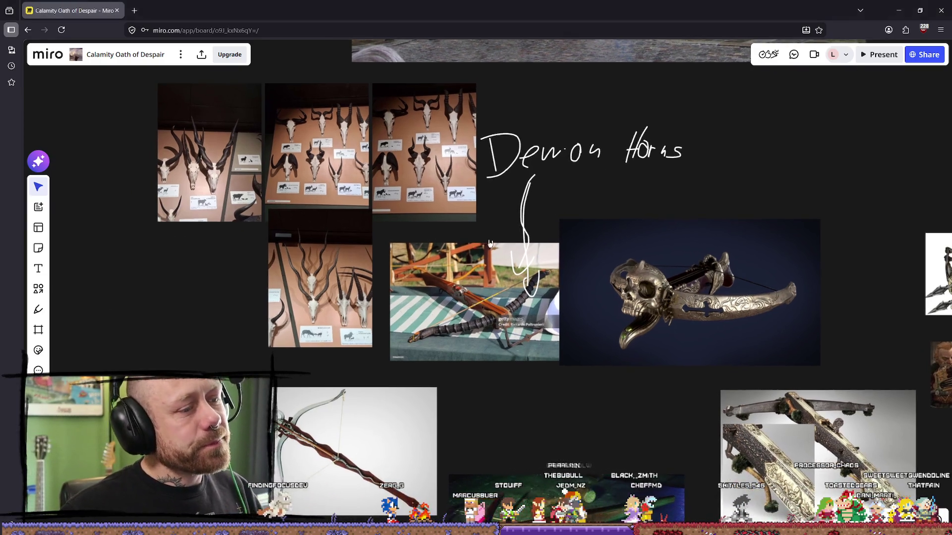
{"action": "key", "text": "alt+Tab"}
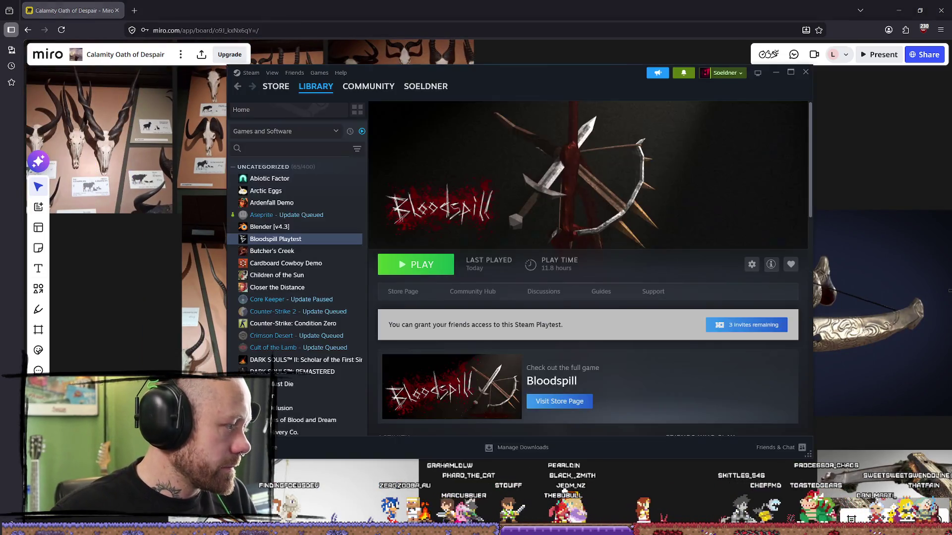
Launch Blender [v4.3] from the Steam library, then return to the browser while it loads.
{"action": "left_click", "coordinate": [269, 227]}
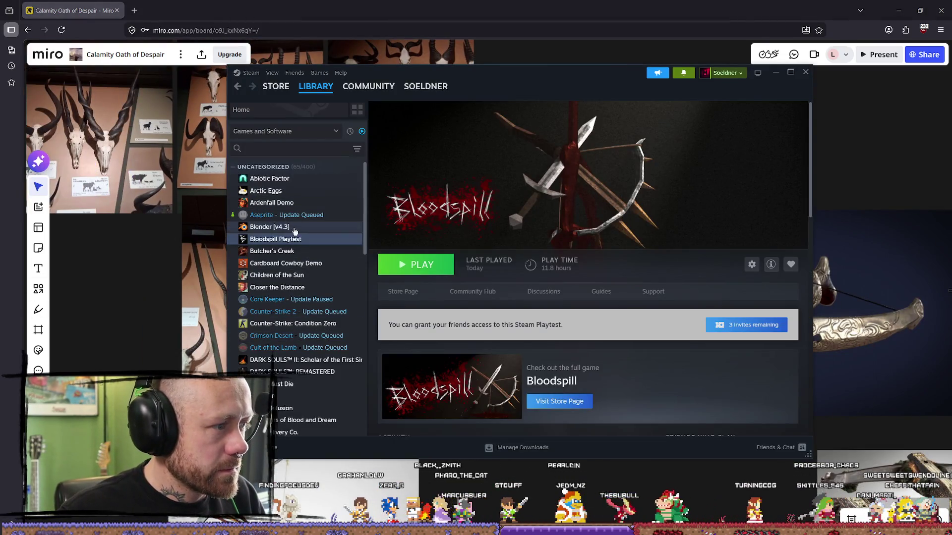
{"action": "left_click", "coordinate": [431, 265]}
{"action": "key", "text": "alt+Tab"}
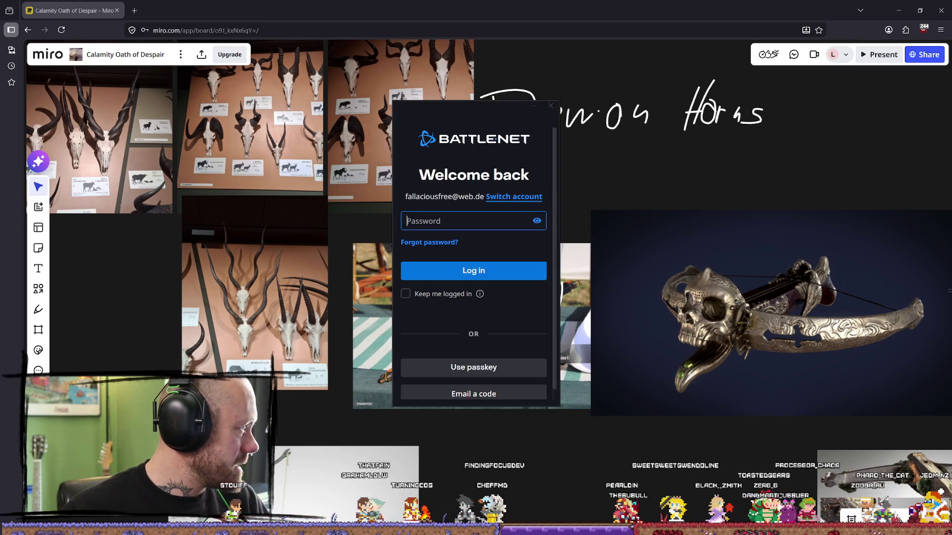
Dismiss the Battle.net login prompt and bring the Battle.net launcher forward.
{"action": "left_click_drag", "start_coordinate": [476, 114], "coordinate": [476, 1]}
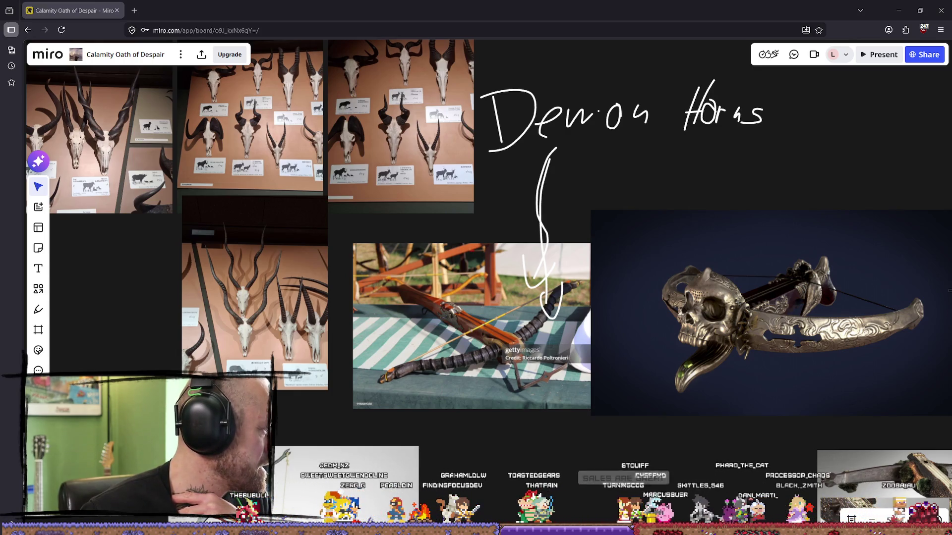
{"action": "key", "text": "alt+Tab"}
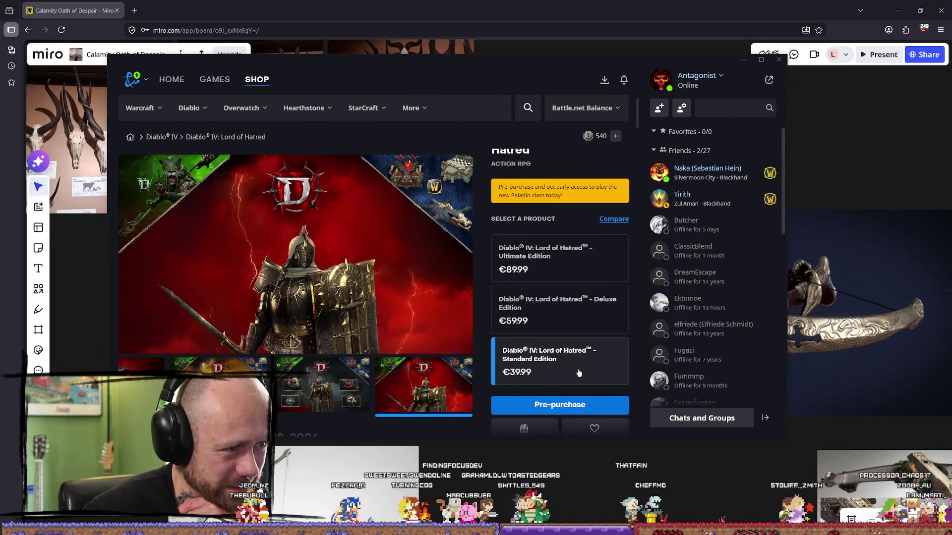
{"action": "scroll", "coordinate": [467, 344], "scroll_direction": "down", "scroll_amount": 5}
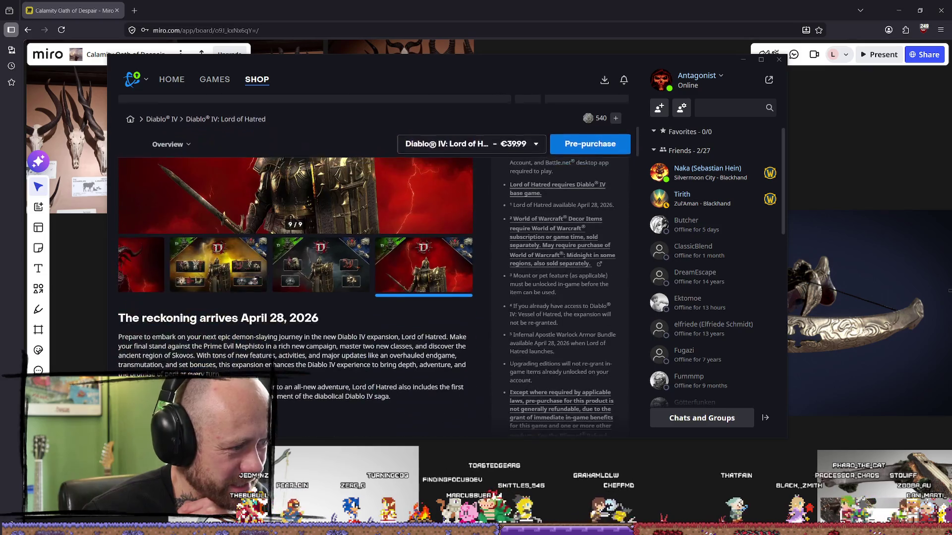
{"action": "scroll", "coordinate": [227, 330], "scroll_direction": "up", "scroll_amount": 3}
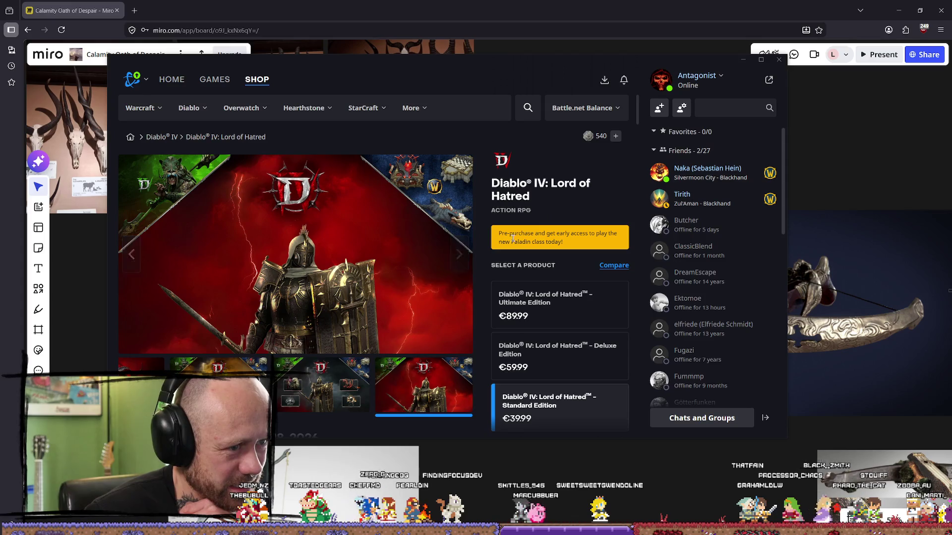
{"action": "scroll", "coordinate": [512, 237], "scroll_direction": "down", "scroll_amount": 2}
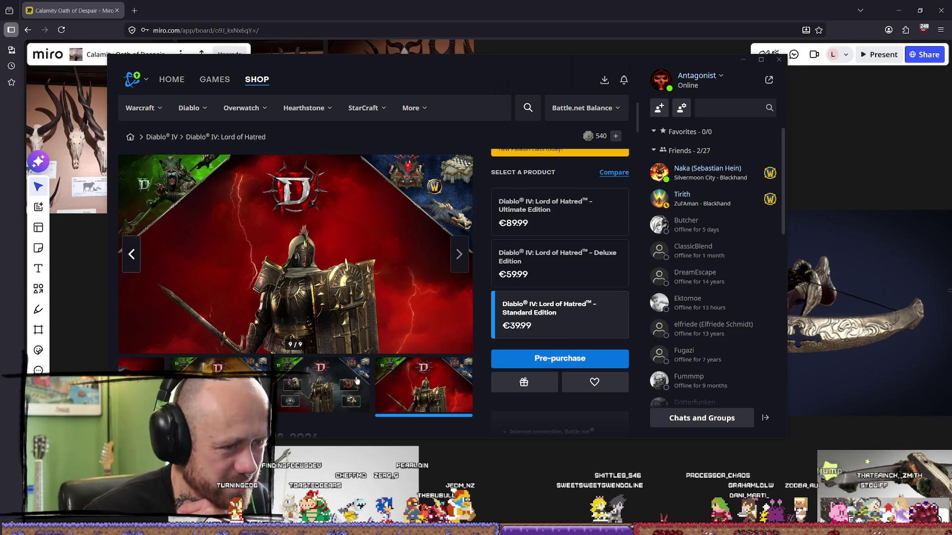
Browse Diablo II: Resurrected's Reign of the Warlock expansion (24.99), then the shop front page.
{"action": "left_click", "coordinate": [213, 80]}
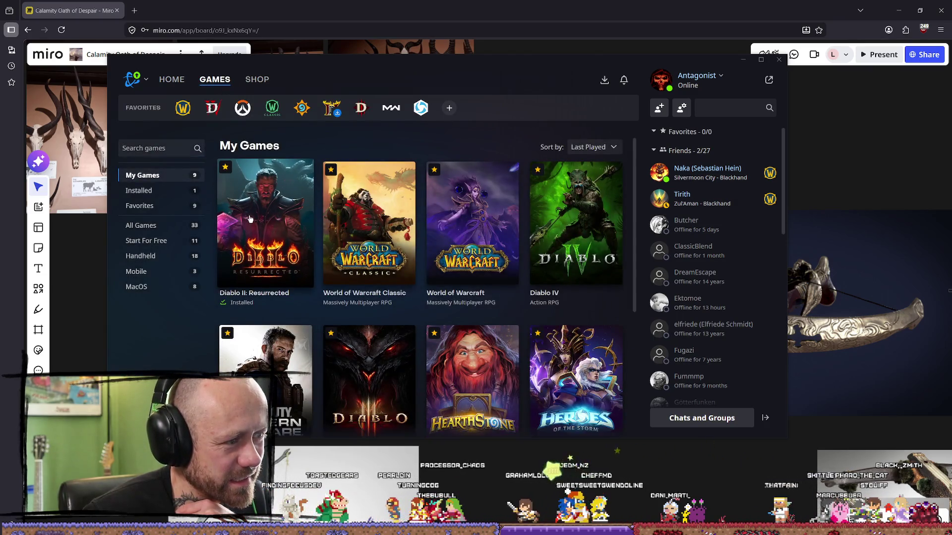
{"action": "left_click", "coordinate": [250, 219]}
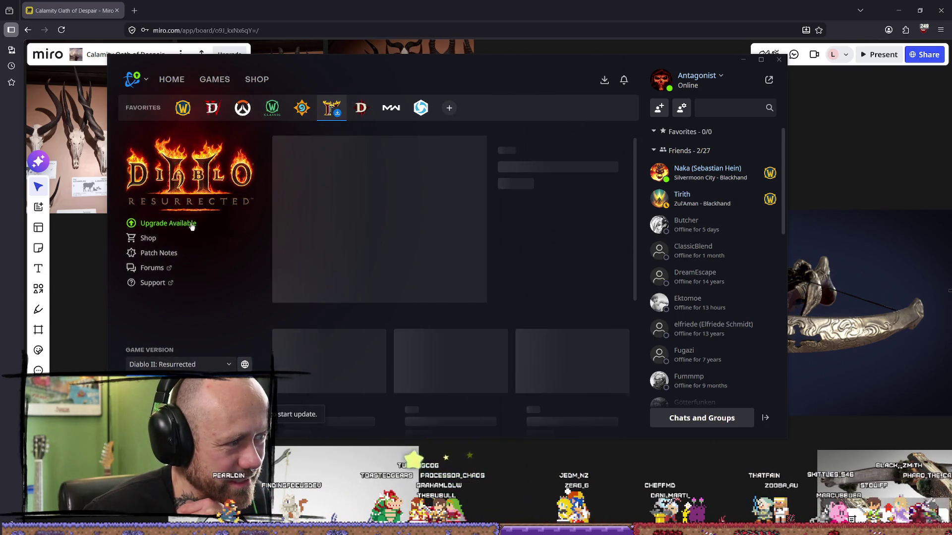
{"action": "left_click", "coordinate": [192, 226]}
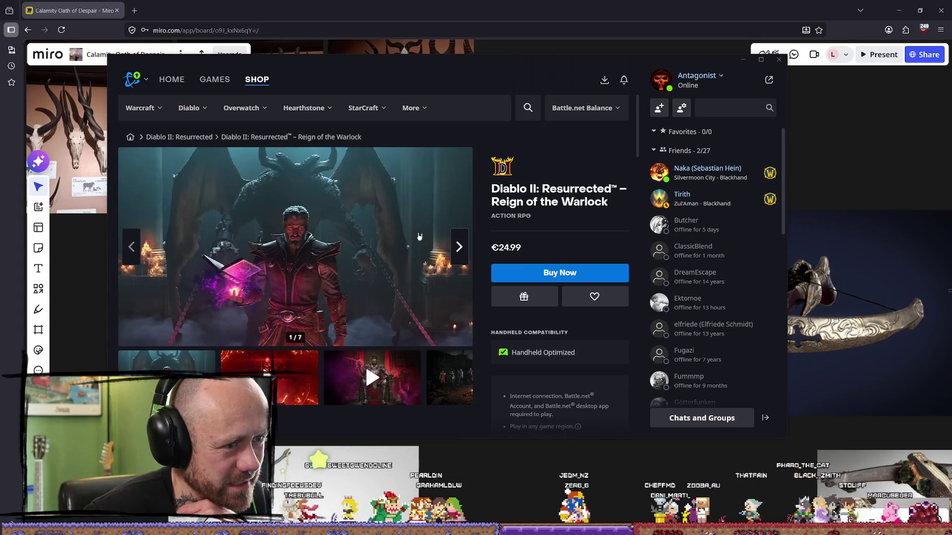
{"action": "left_click_drag", "start_coordinate": [499, 248], "coordinate": [529, 249]}
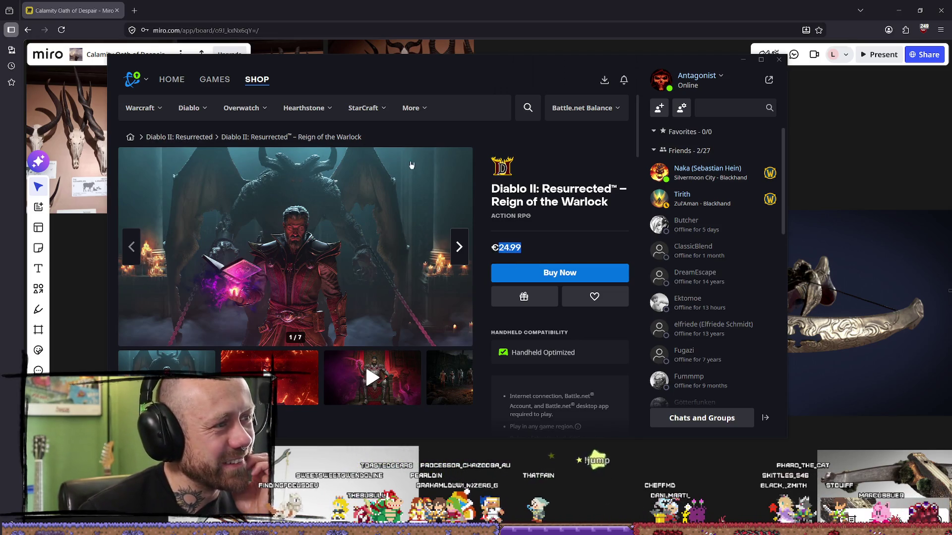
{"action": "left_click", "coordinate": [256, 84]}
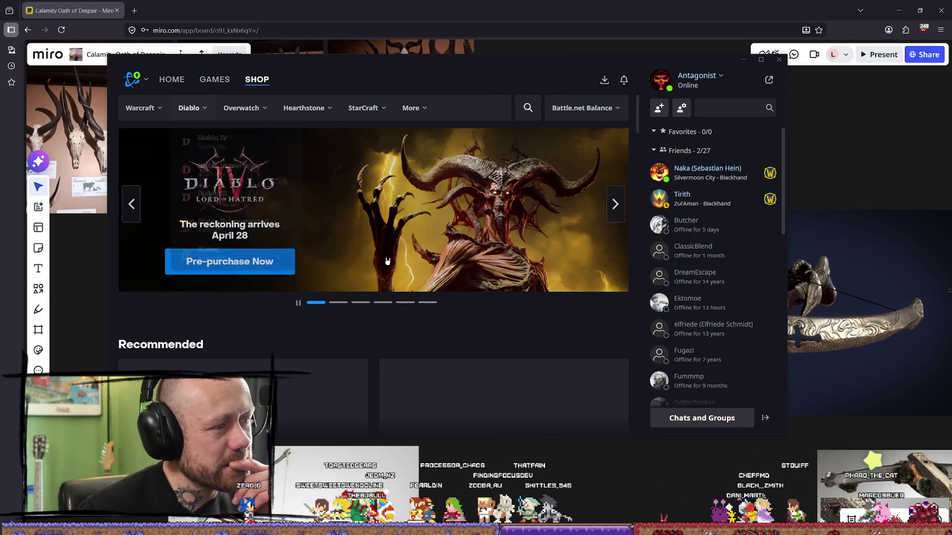
{"action": "scroll", "coordinate": [392, 255], "scroll_direction": "down", "scroll_amount": 4}
{"action": "scroll", "coordinate": [347, 248], "scroll_direction": "up", "scroll_amount": 4}
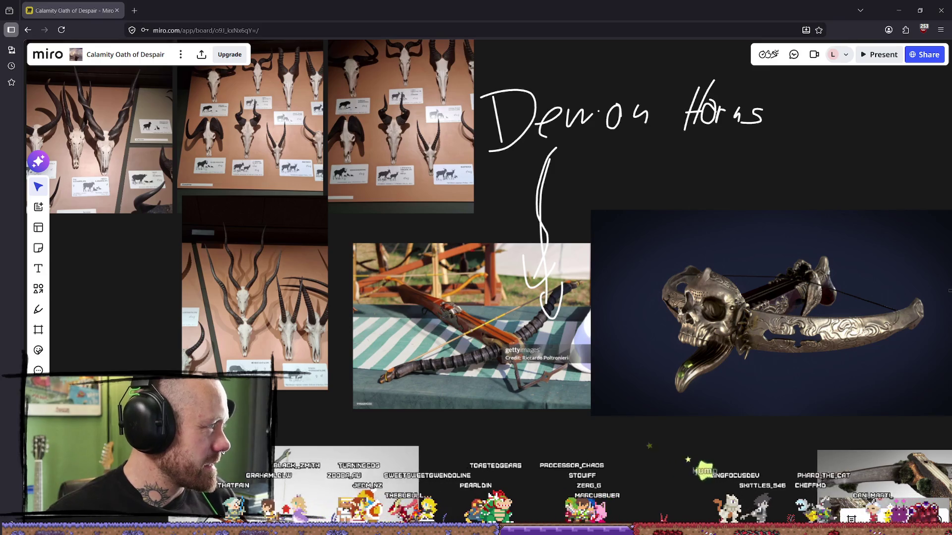
Select and deselect the Demon Horns drawing on the Miro board, then switch to Blender.
{"action": "scroll", "coordinate": [494, 286], "scroll_direction": "down", "scroll_amount": 5}
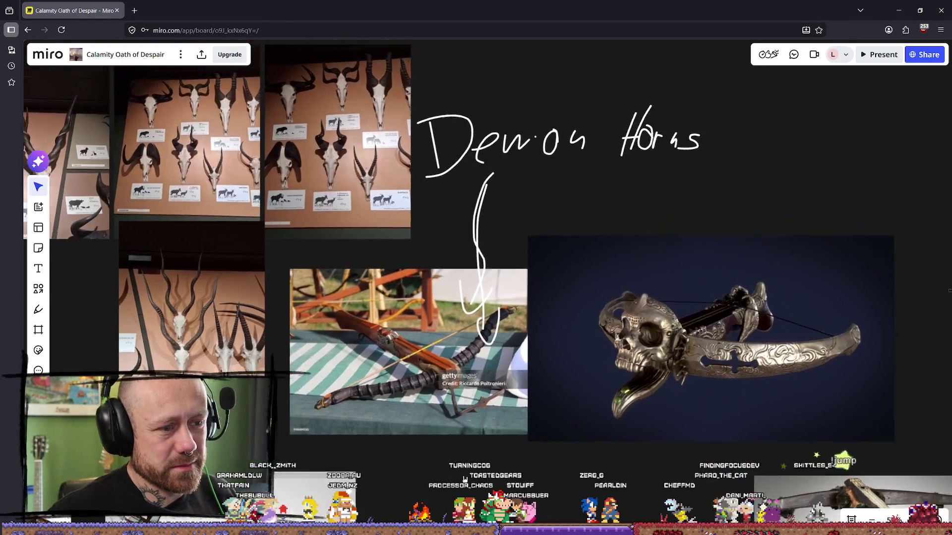
{"action": "scroll", "coordinate": [494, 286], "scroll_direction": "up", "scroll_amount": 3}
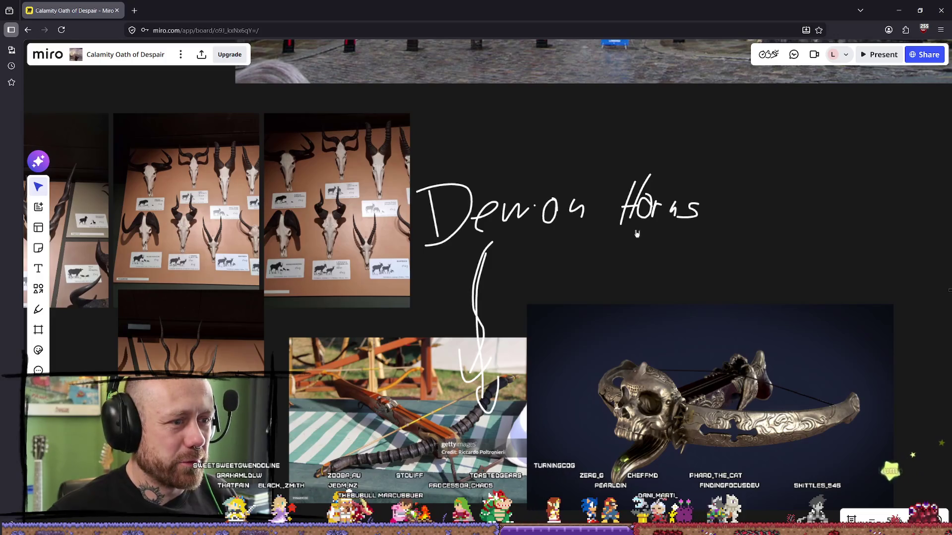
{"action": "left_click", "coordinate": [704, 171]}
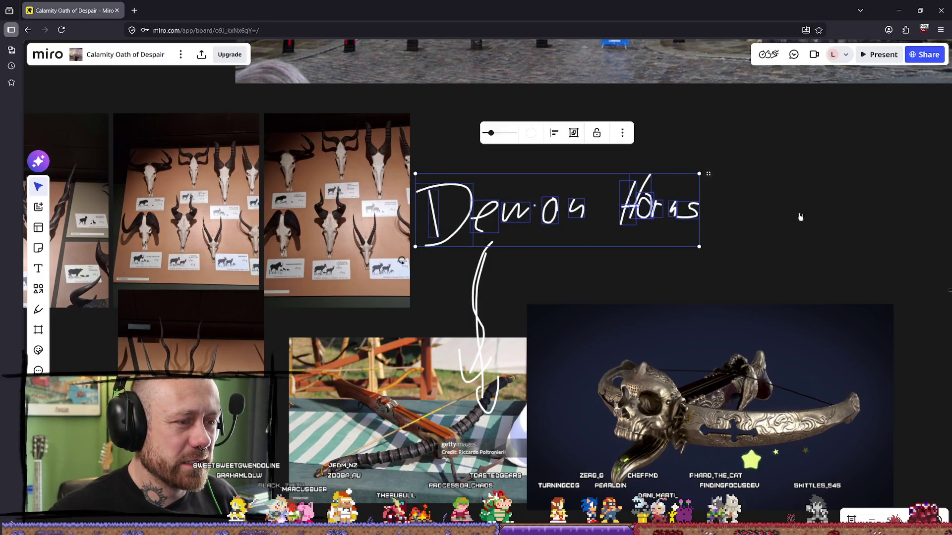
{"action": "left_click", "coordinate": [829, 200]}
{"action": "scroll", "coordinate": [280, 262], "scroll_direction": "up", "scroll_amount": 5}
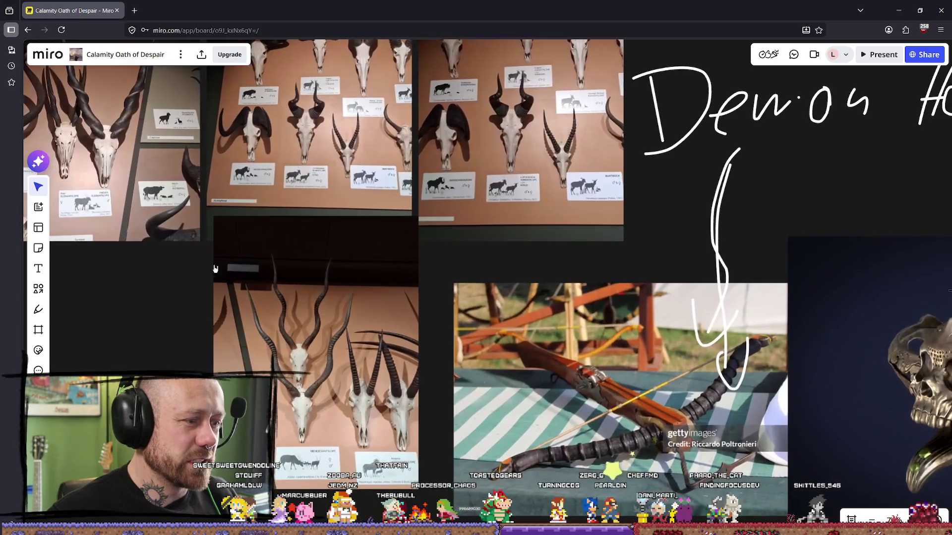
{"action": "key", "text": "alt+Tab"}
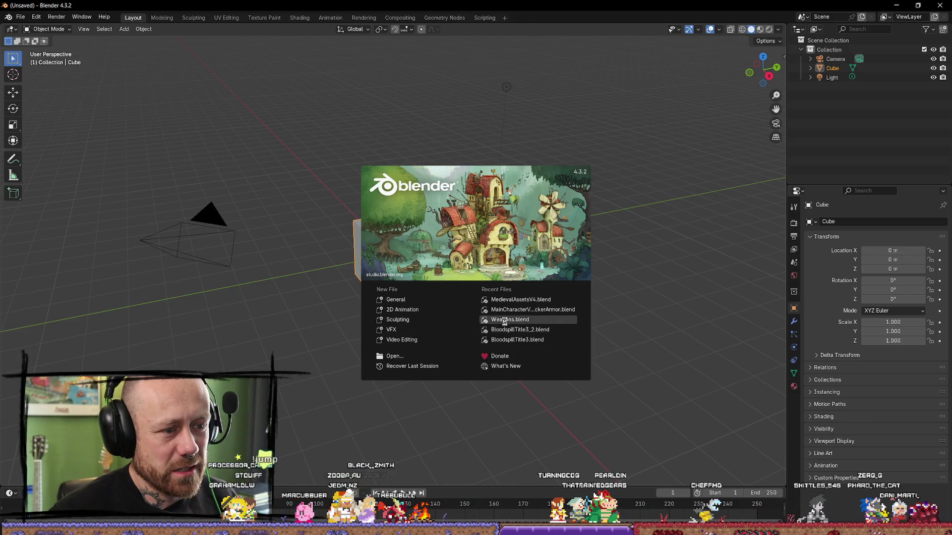
Select the ExecutionersAxe, then zoom out and orbit to select and centre the crossbow.
{"action": "scroll", "coordinate": [488, 234], "scroll_direction": "up", "scroll_amount": 10}
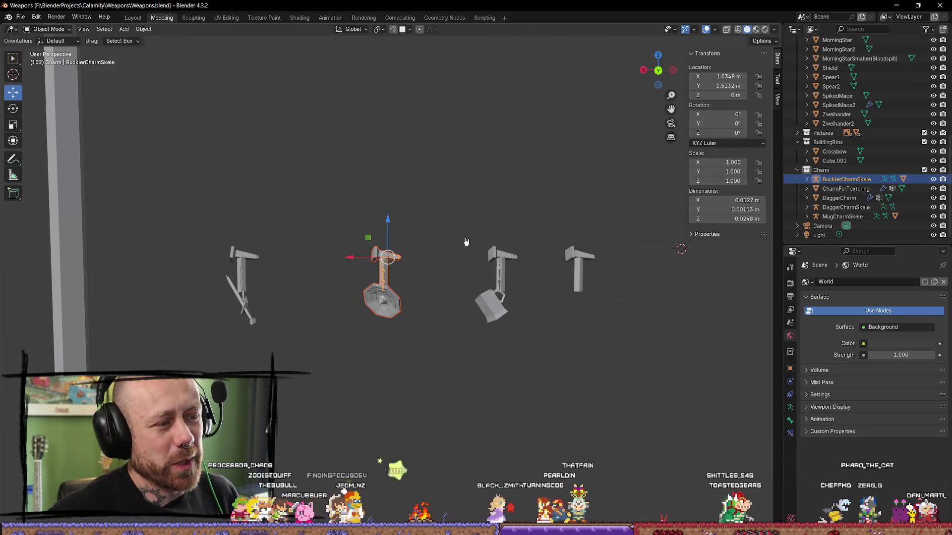
{"action": "scroll", "coordinate": [468, 240], "scroll_direction": "down", "scroll_amount": 6}
{"action": "scroll", "coordinate": [453, 246], "scroll_direction": "down", "scroll_amount": 6}
{"action": "scroll", "coordinate": [448, 240], "scroll_direction": "up", "scroll_amount": 6}
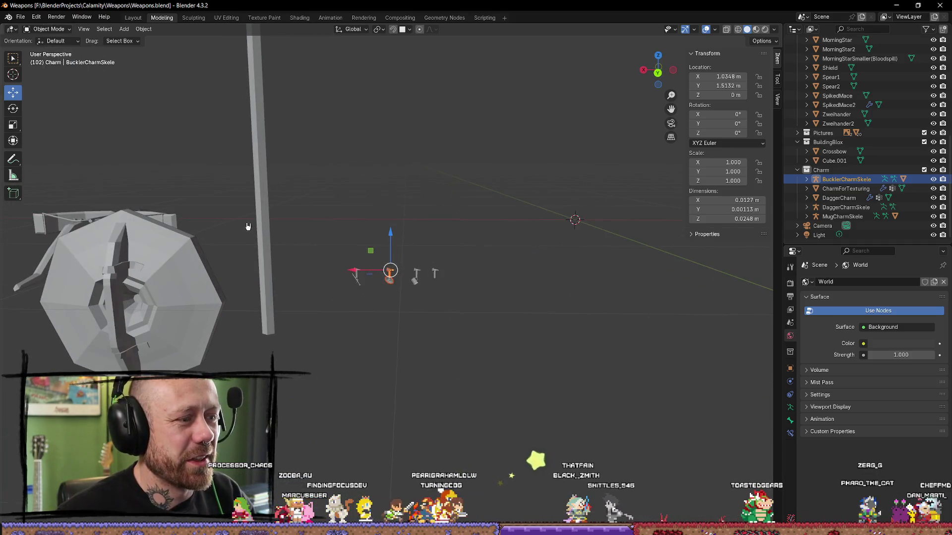
{"action": "left_click", "coordinate": [263, 222]}
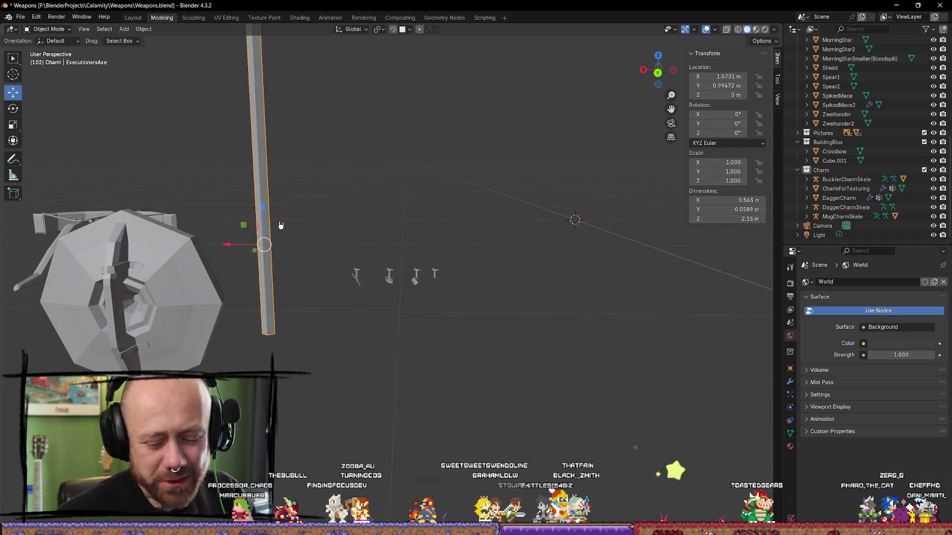
{"action": "scroll", "coordinate": [279, 224], "scroll_direction": "down", "scroll_amount": 6}
{"action": "scroll", "coordinate": [288, 272], "scroll_direction": "up", "scroll_amount": 2}
{"action": "middle_click_drag", "start_coordinate": [291, 272], "coordinate": [160, 332]}
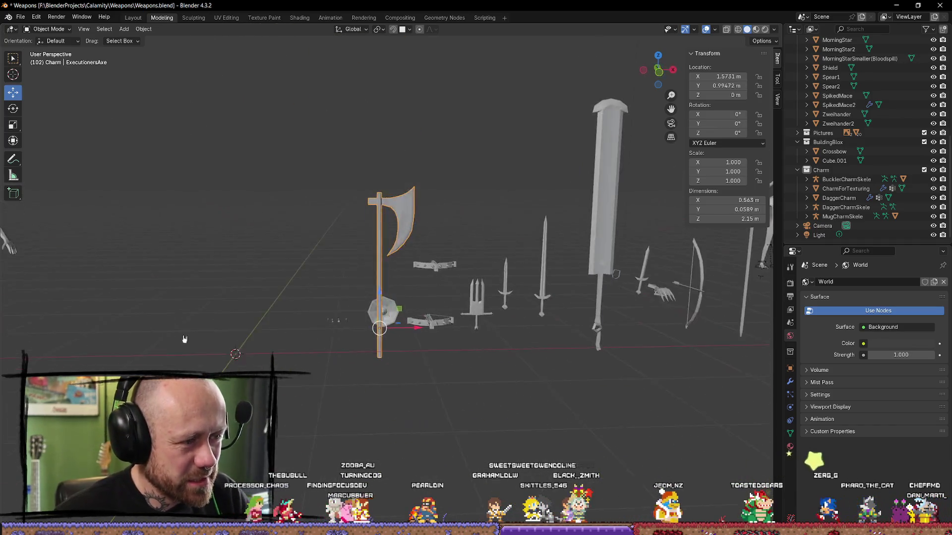
{"action": "scroll", "coordinate": [387, 298], "scroll_direction": "up", "scroll_amount": 3}
{"action": "left_click", "coordinate": [461, 371]}
{"action": "mouse_move", "coordinate": [461, 371]}
{"action": "middle_mouse_down"}
{"action": "mouse_move", "coordinate": [467, 361]}
{"action": "mouse_move", "coordinate": [406, 317]}
{"action": "mouse_move", "coordinate": [441, 329]}
{"action": "mouse_move", "coordinate": [425, 389]}
{"action": "mouse_move", "coordinate": [424, 325]}
{"action": "mouse_move", "coordinate": [369, 305]}
{"action": "mouse_move", "coordinate": [270, 312]}
{"action": "mouse_move", "coordinate": [47, 304]}
{"action": "mouse_move", "coordinate": [288, 317]}
{"action": "middle_mouse_up"}
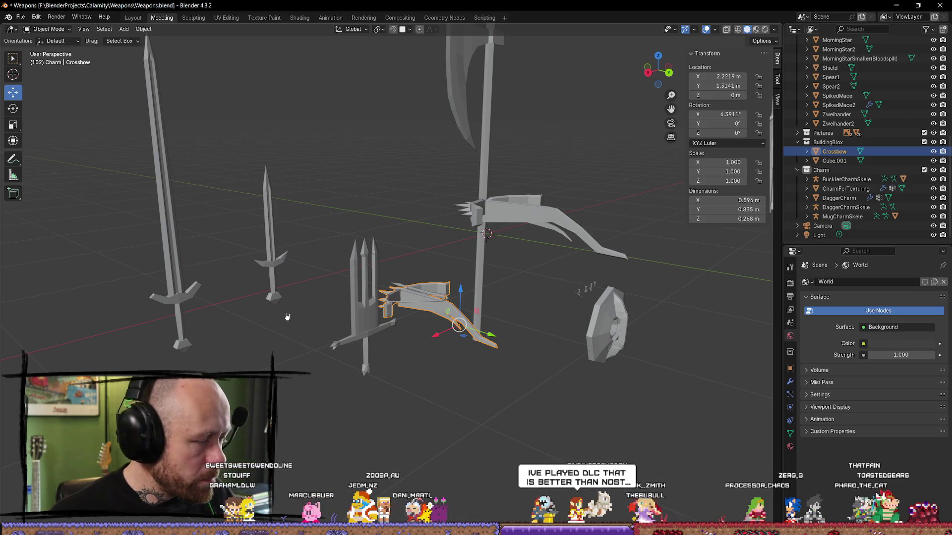
Duplicate the crossbow in place as Crossbow.001 and drag the copy along X.
{"action": "left_click", "coordinate": [549, 276]}
{"action": "mouse_move", "coordinate": [527, 266]}
{"action": "middle_mouse_down"}
{"action": "mouse_move", "coordinate": [476, 265]}
{"action": "mouse_move", "coordinate": [403, 323]}
{"action": "middle_mouse_up"}
{"action": "left_click", "coordinate": [404, 323]}
{"action": "key", "text": "shift+d"}
{"action": "right_click", "coordinate": [416, 326]}
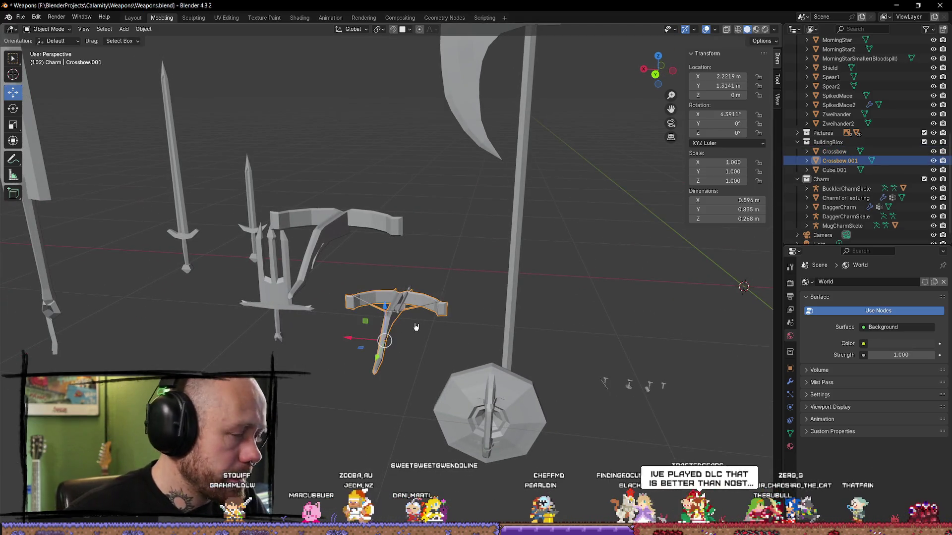
{"action": "left_click_drag", "start_coordinate": [342, 346], "coordinate": [685, 351]}
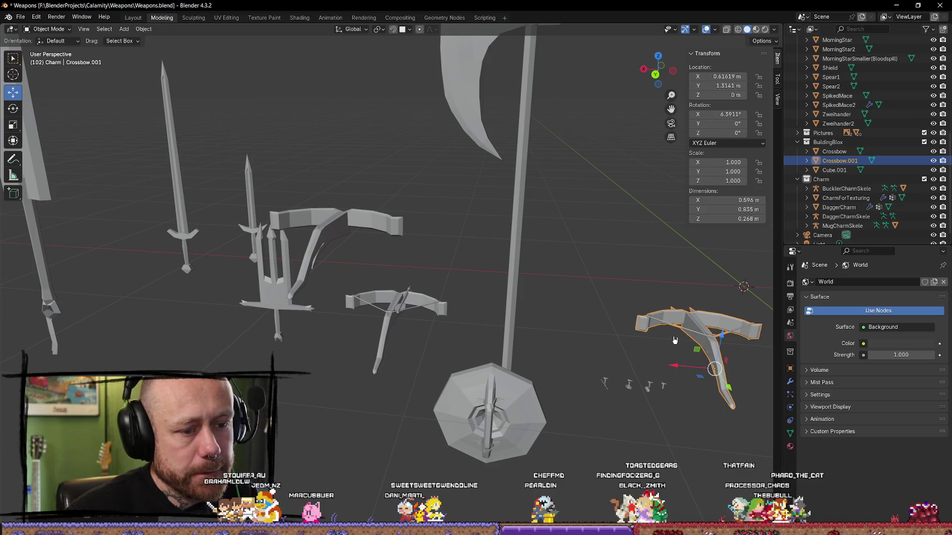
Frame the copy and set its Location X and Y to 0 m in the N panel.
{"action": "key", "text": "KP_Decimal"}
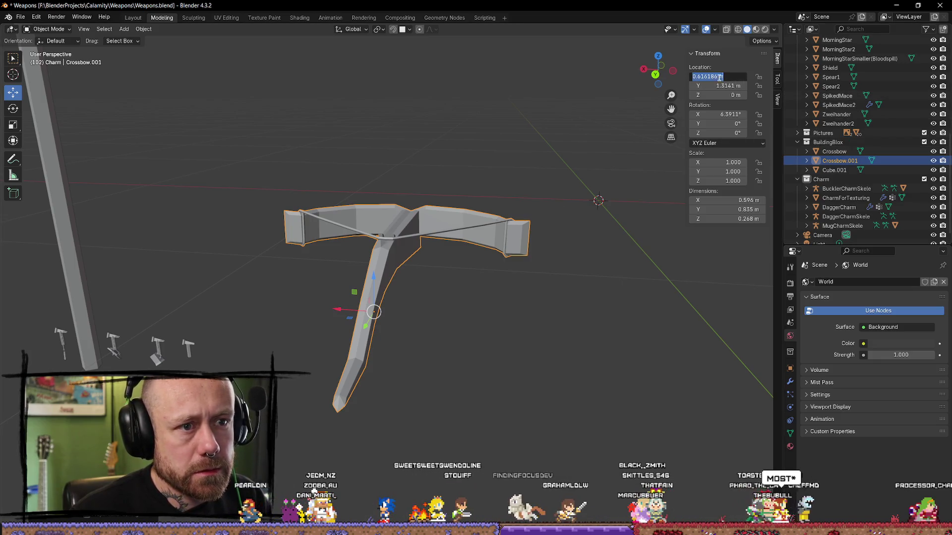
{"action": "type", "text": "0"}
{"action": "key", "text": "Return"}
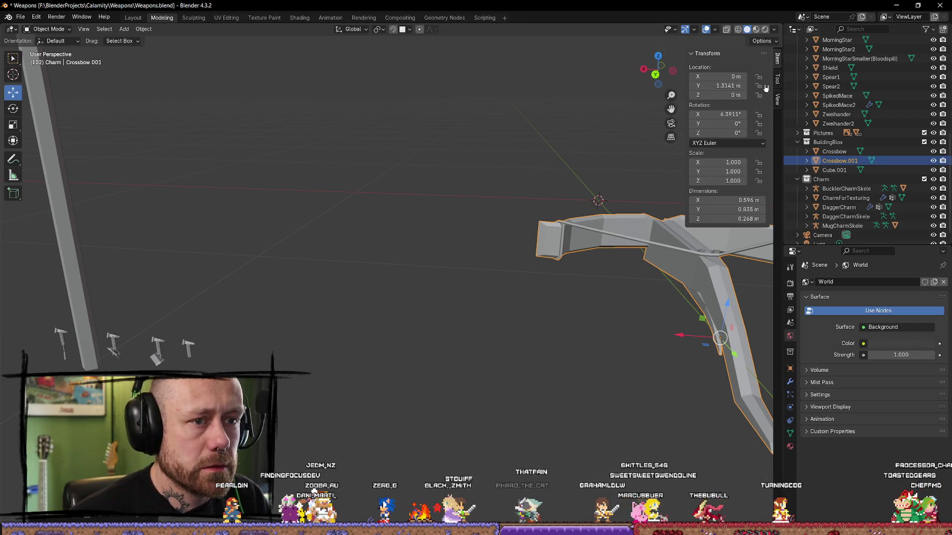
{"action": "type", "text": "0"}
{"action": "key", "text": "Return"}
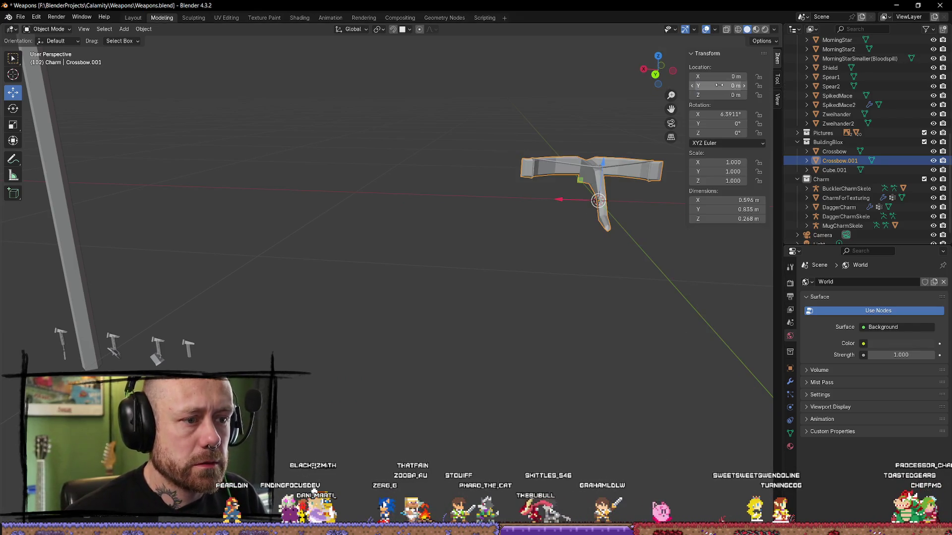
Reselect and frame Crossbow.001, then move it along the Y axis.
{"action": "left_click", "coordinate": [597, 253]}
{"action": "middle_click_drag", "start_coordinate": [597, 253], "coordinate": [608, 238]}
{"action": "left_click", "coordinate": [391, 177]}
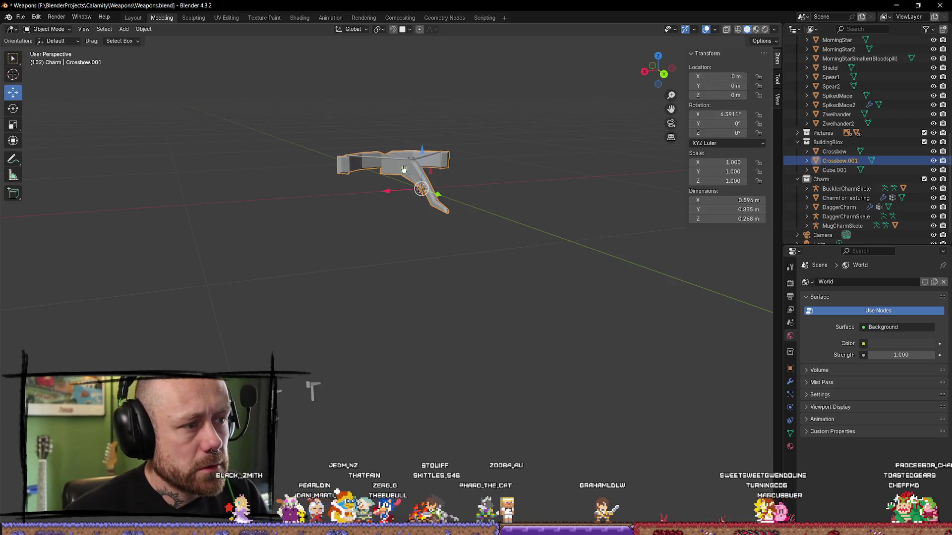
{"action": "key", "text": "KP_Decimal"}
{"action": "scroll", "coordinate": [438, 290], "scroll_direction": "down", "scroll_amount": 4}
{"action": "scroll", "coordinate": [438, 290], "scroll_direction": "up", "scroll_amount": 10}
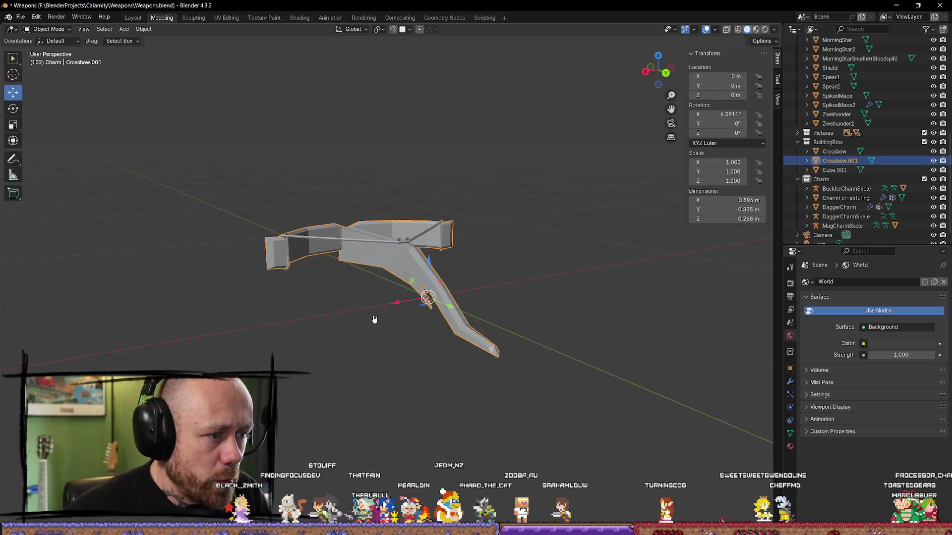
{"action": "left_click_drag", "start_coordinate": [568, 298], "coordinate": [709, 300]}
{"action": "scroll", "coordinate": [709, 300], "scroll_direction": "down", "scroll_amount": 4}
{"action": "mouse_move", "coordinate": [709, 300]}
{"action": "middle_mouse_down"}
{"action": "mouse_move", "coordinate": [557, 378]}
{"action": "mouse_move", "coordinate": [391, 309]}
{"action": "mouse_move", "coordinate": [334, 344]}
{"action": "mouse_move", "coordinate": [238, 297]}
{"action": "mouse_move", "coordinate": [181, 312]}
{"action": "mouse_move", "coordinate": [170, 347]}
{"action": "mouse_move", "coordinate": [417, 293]}
{"action": "mouse_move", "coordinate": [495, 355]}
{"action": "mouse_move", "coordinate": [480, 269]}
{"action": "mouse_move", "coordinate": [221, 344]}
{"action": "mouse_move", "coordinate": [370, 353]}
{"action": "mouse_move", "coordinate": [542, 340]}
{"action": "mouse_move", "coordinate": [493, 320]}
{"action": "mouse_move", "coordinate": [481, 351]}
{"action": "mouse_move", "coordinate": [479, 288]}
{"action": "middle_mouse_up"}
Nudge the crossbow copy slightly down along Z and view it from above.
{"action": "key", "text": "g"}
{"action": "key", "text": "z"}
{"action": "left_click", "coordinate": [389, 310]}
{"action": "mouse_move", "coordinate": [348, 254]}
{"action": "middle_mouse_down"}
{"action": "mouse_move", "coordinate": [474, 355]}
{"action": "mouse_move", "coordinate": [569, 341]}
{"action": "middle_mouse_up"}
{"action": "key", "text": "Tab"}
{"action": "key", "text": "Tab"}
Review the copy's Object Data, Material, Constraints and Object property tabs.
{"action": "left_click", "coordinate": [790, 434]}
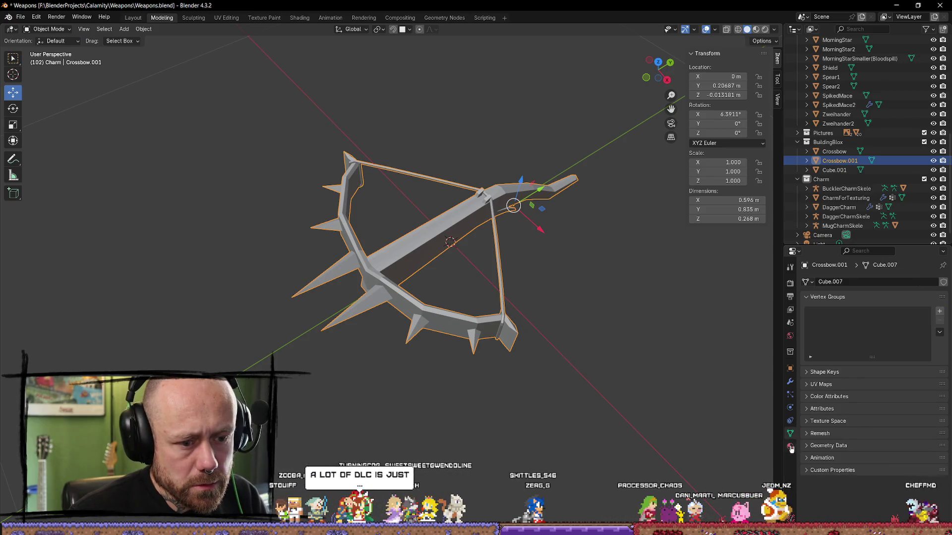
{"action": "left_click", "coordinate": [790, 447]}
{"action": "left_click", "coordinate": [791, 421]}
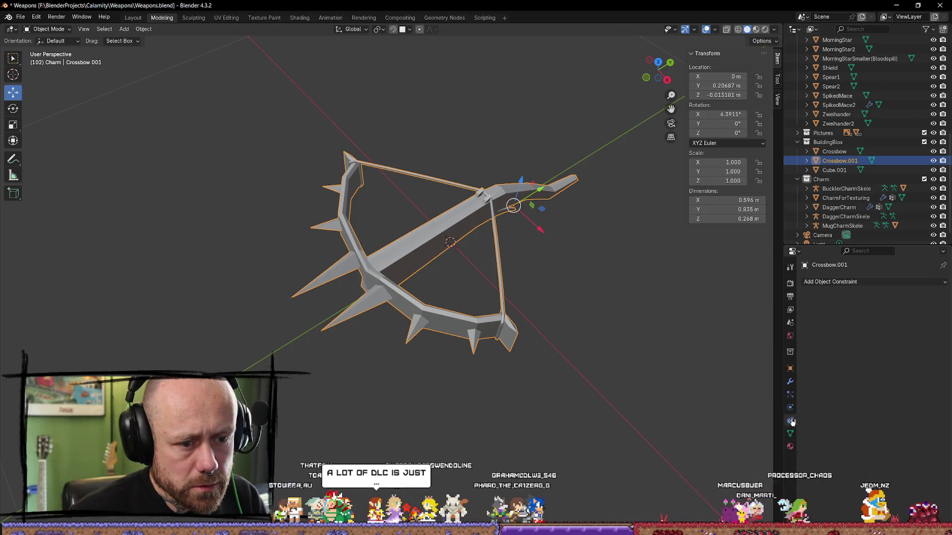
{"action": "left_click", "coordinate": [790, 407]}
{"action": "left_click", "coordinate": [790, 394]}
{"action": "left_click", "coordinate": [790, 381]}
{"action": "left_click", "coordinate": [791, 369]}
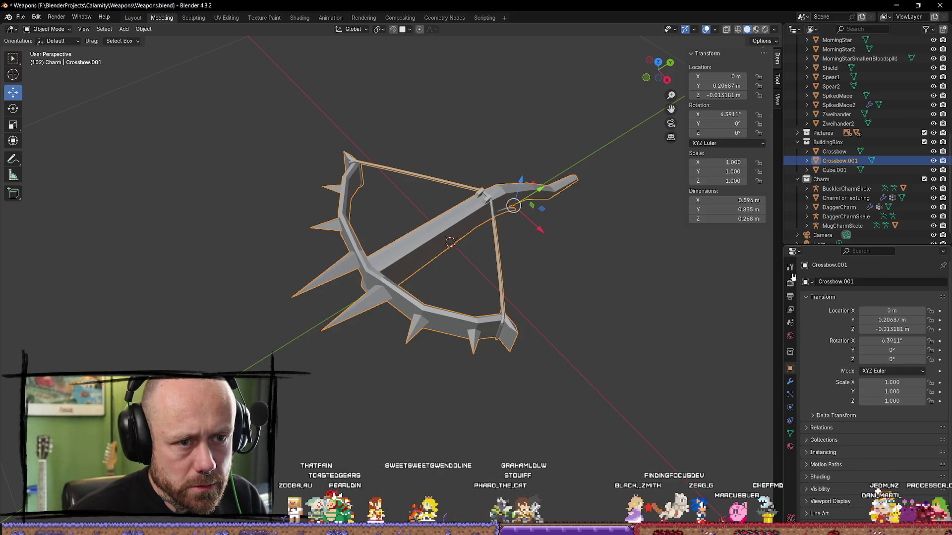
{"action": "mouse_move", "coordinate": [684, 307]}
{"action": "middle_mouse_down"}
{"action": "mouse_move", "coordinate": [694, 325]}
{"action": "mouse_move", "coordinate": [522, 293]}
{"action": "middle_mouse_up"}
{"action": "left_click", "coordinate": [521, 293]}
{"action": "key", "text": "ctrl+z"}
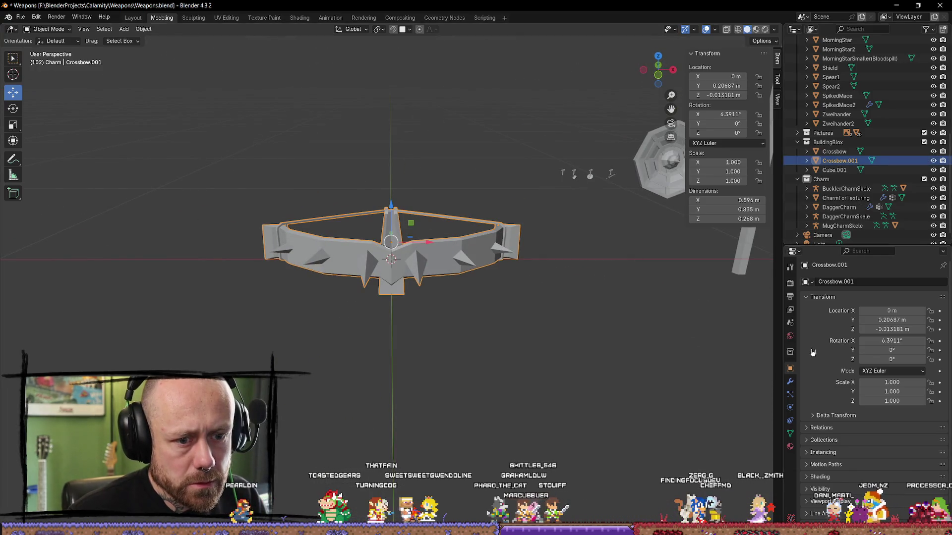
Step through the Collection, World, Scene, View Layer, Output, Render and Tool property tabs.
{"action": "left_click", "coordinate": [790, 352]}
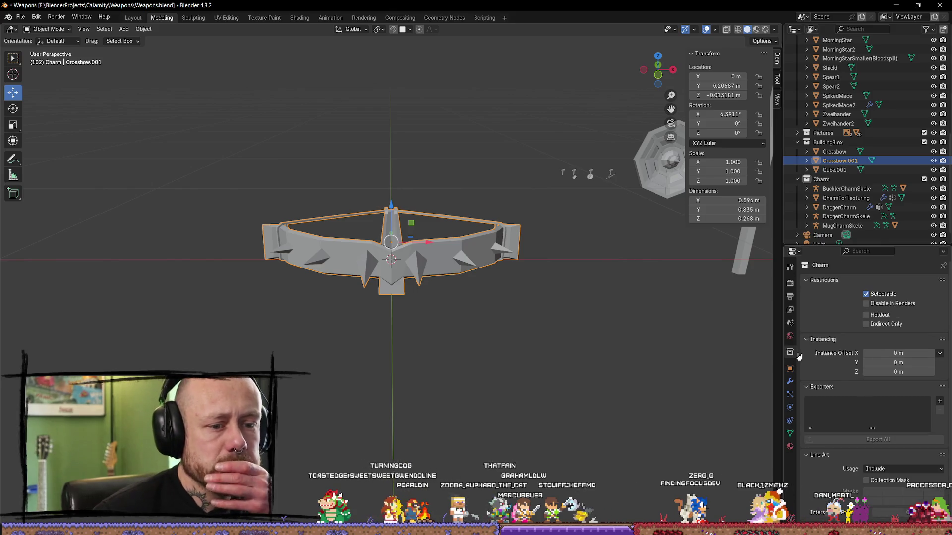
{"action": "scroll", "coordinate": [811, 367], "scroll_direction": "down", "scroll_amount": 1}
{"action": "scroll", "coordinate": [811, 367], "scroll_direction": "up", "scroll_amount": 1}
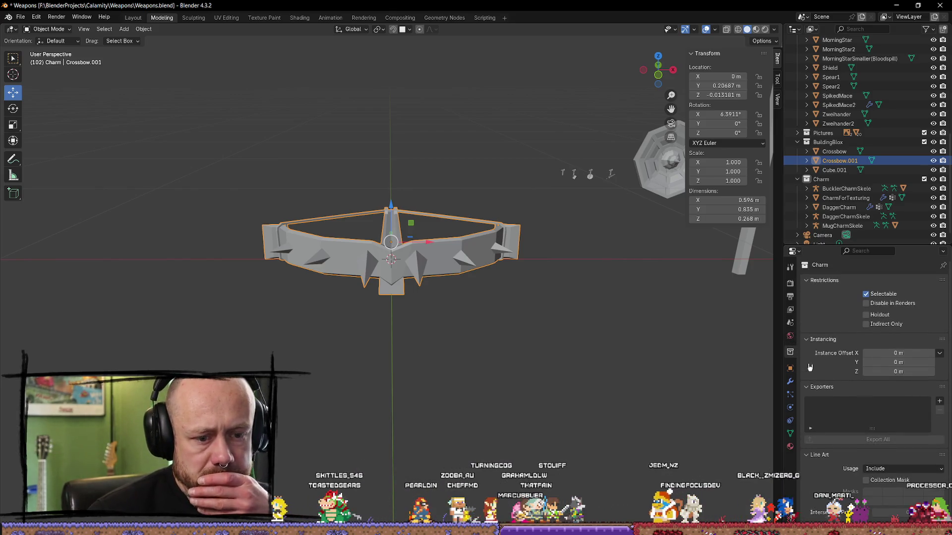
{"action": "left_click", "coordinate": [790, 337]}
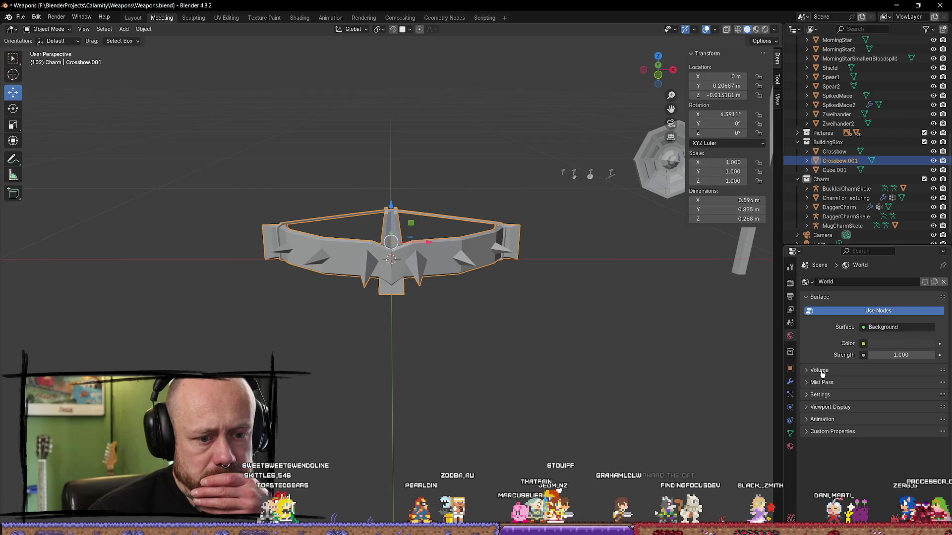
{"action": "left_click", "coordinate": [791, 322]}
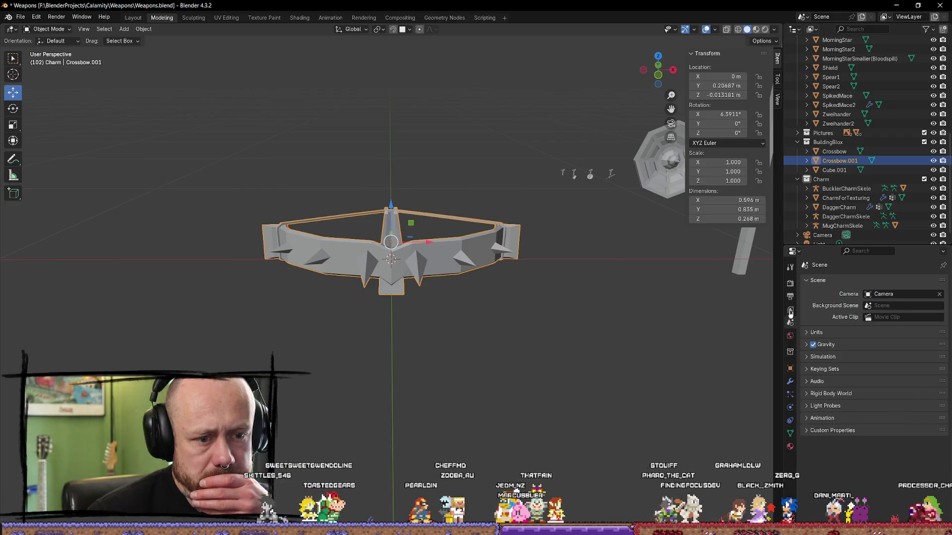
{"action": "left_click", "coordinate": [791, 311]}
{"action": "left_click", "coordinate": [790, 296]}
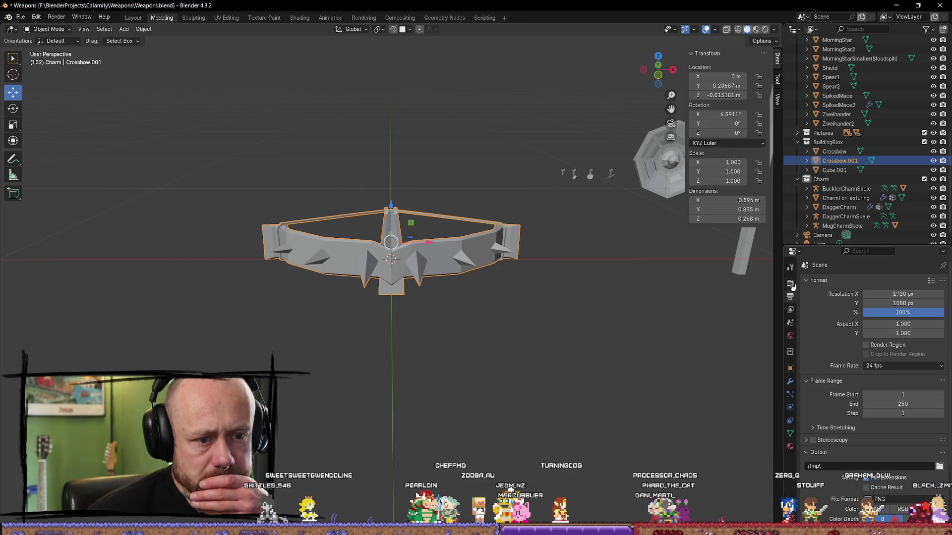
{"action": "left_click", "coordinate": [790, 284]}
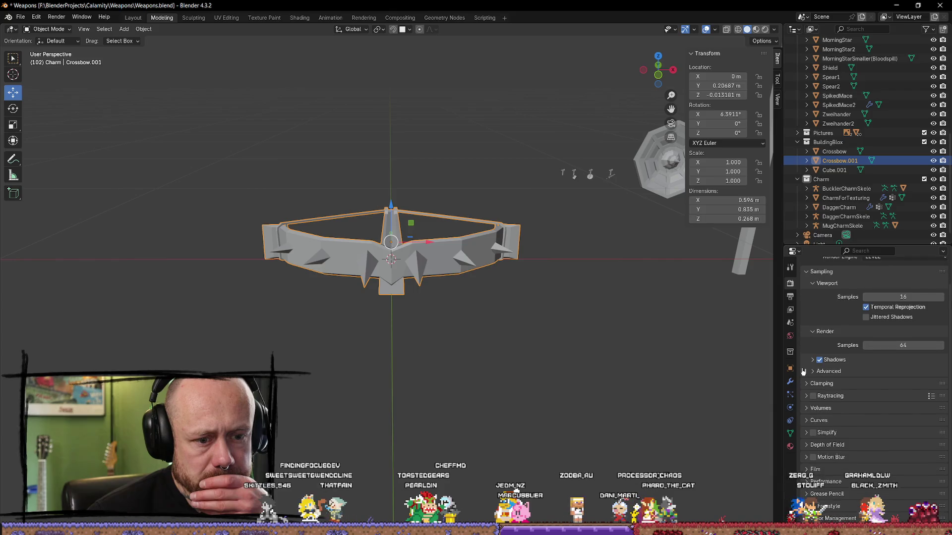
{"action": "left_click", "coordinate": [790, 268]}
Reselect the crossbow copy and open the interaction mode list.
{"action": "left_click", "coordinate": [634, 333]}
{"action": "left_click", "coordinate": [318, 238]}
{"action": "left_click", "coordinate": [69, 30]}
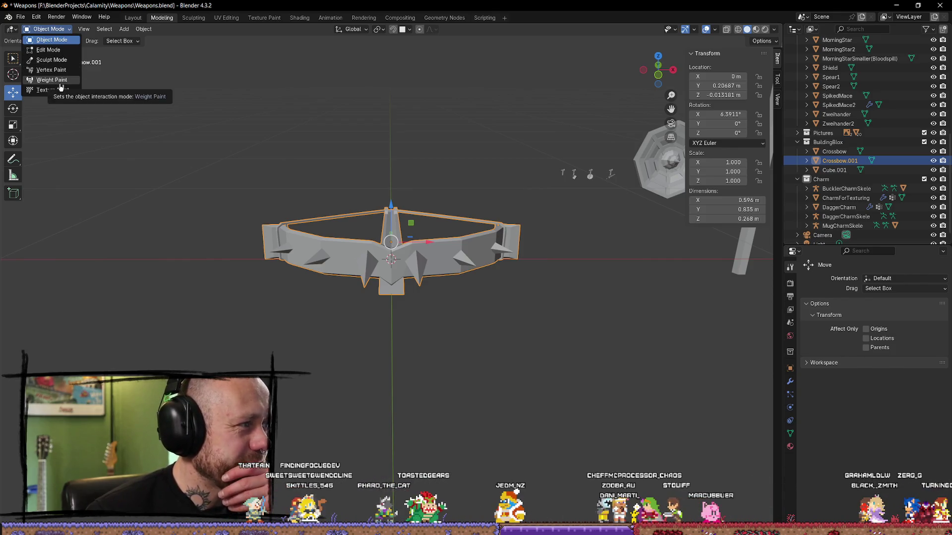
Close the interaction mode list, staying in Object Mode.
{"action": "left_click", "coordinate": [321, 153]}
{"action": "left_click", "coordinate": [50, 30]}
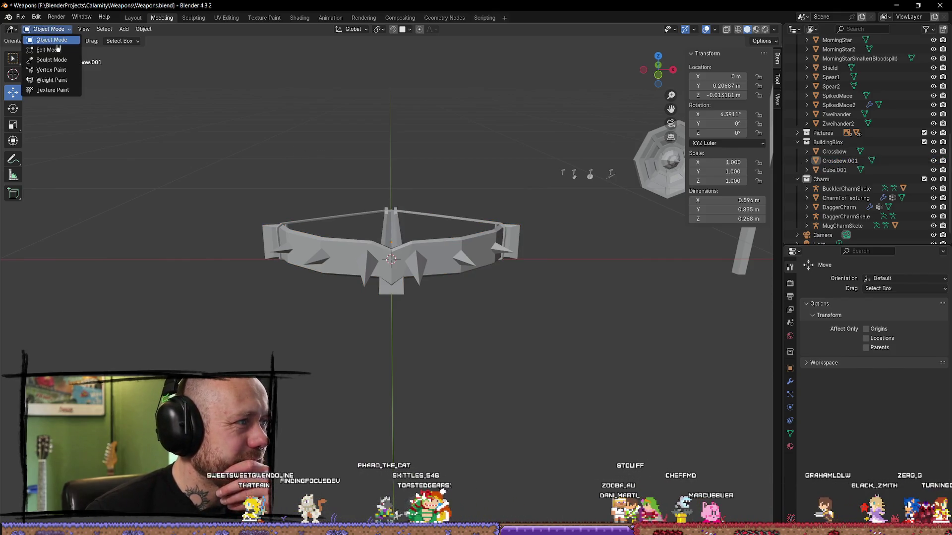
{"action": "left_click", "coordinate": [357, 248]}
{"action": "middle_click_drag", "start_coordinate": [397, 257], "coordinate": [570, 263]}
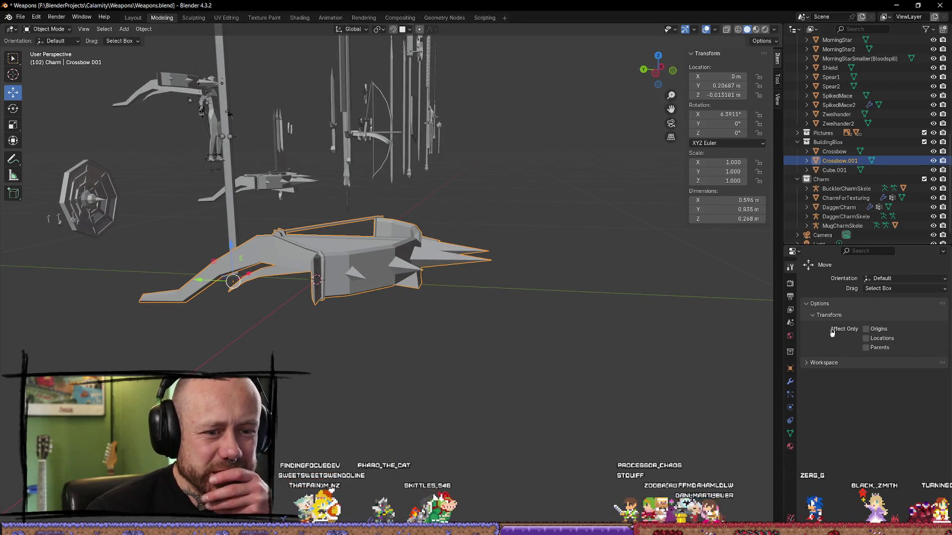
Review the copy's Particles, Object, Object Data and Material tabs.
{"action": "left_click", "coordinate": [791, 396]}
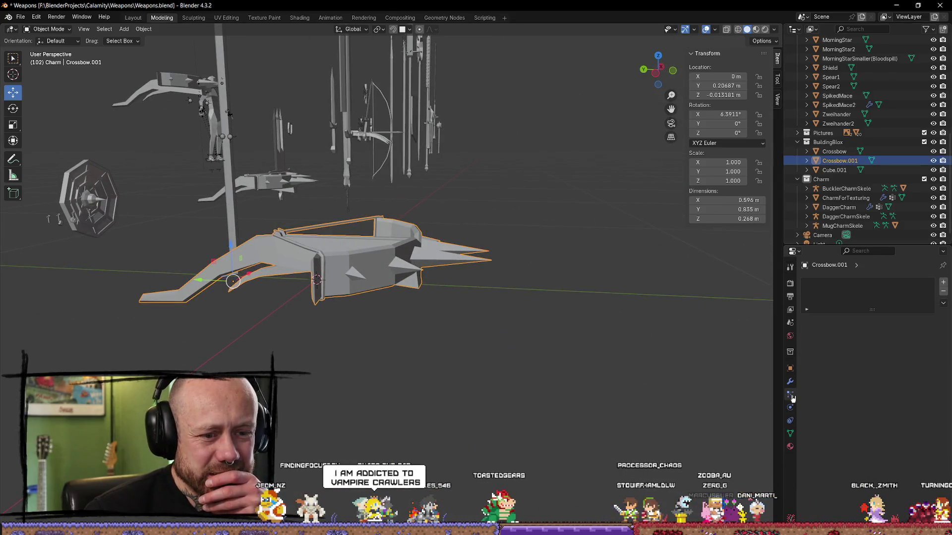
{"action": "left_click", "coordinate": [791, 370]}
{"action": "scroll", "coordinate": [825, 389], "scroll_direction": "down", "scroll_amount": 1}
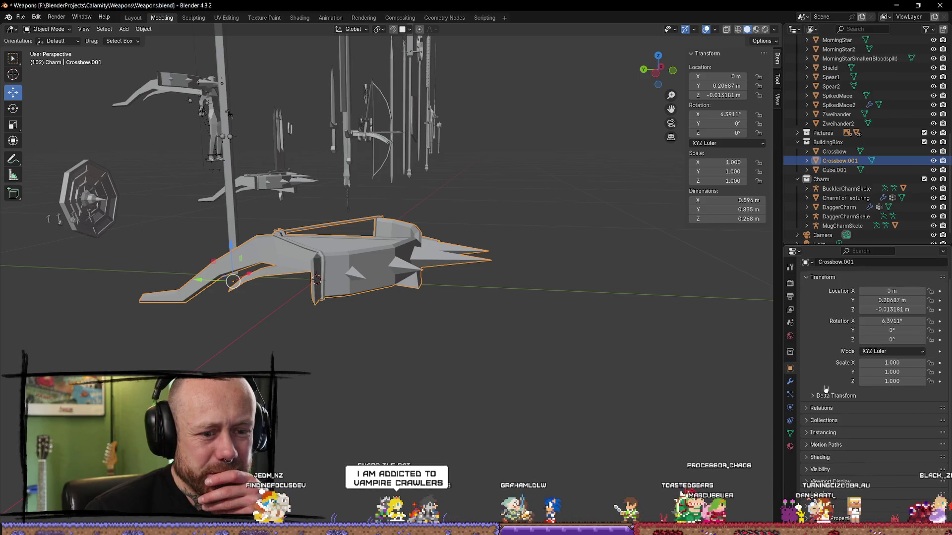
{"action": "left_click", "coordinate": [790, 434]}
{"action": "left_click", "coordinate": [790, 446]}
{"action": "scroll", "coordinate": [813, 415], "scroll_direction": "down", "scroll_amount": 10}
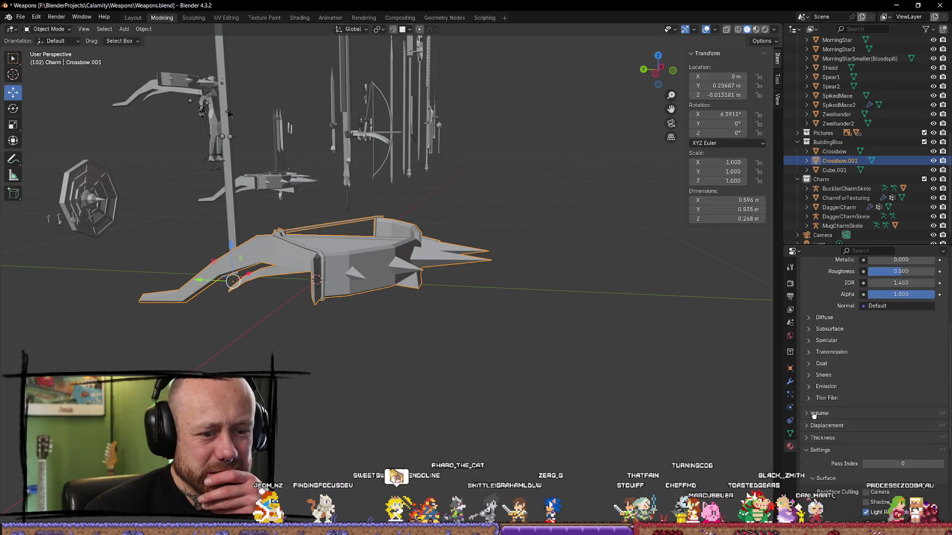
{"action": "scroll", "coordinate": [813, 416], "scroll_direction": "down", "scroll_amount": 7}
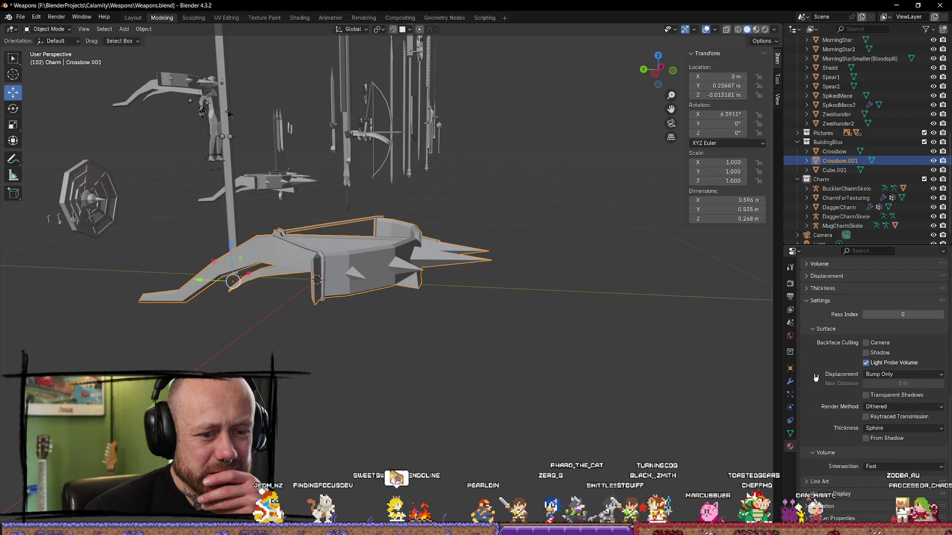
{"action": "scroll", "coordinate": [812, 382], "scroll_direction": "up", "scroll_amount": 15}
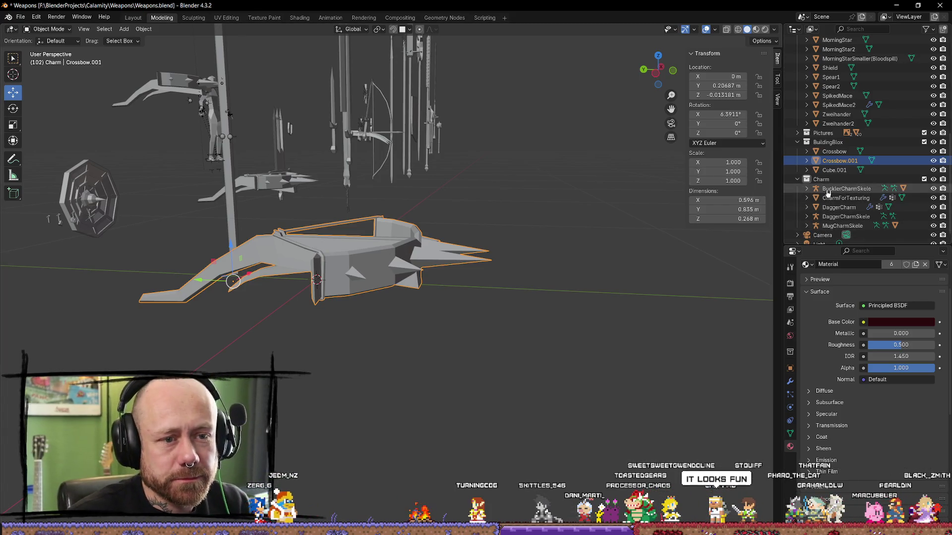
Check the copy's Object Data for Shape Keys, toggle UV Maps, and save Weapons.blend.
{"action": "scroll", "coordinate": [853, 214], "scroll_direction": "down", "scroll_amount": 1}
{"action": "scroll", "coordinate": [837, 377], "scroll_direction": "down", "scroll_amount": 5}
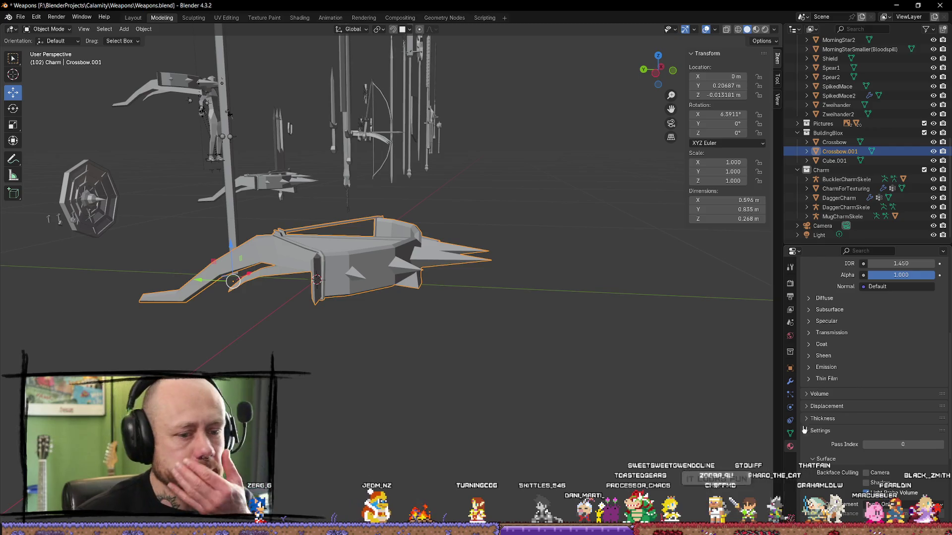
{"action": "scroll", "coordinate": [823, 465], "scroll_direction": "down", "scroll_amount": 5}
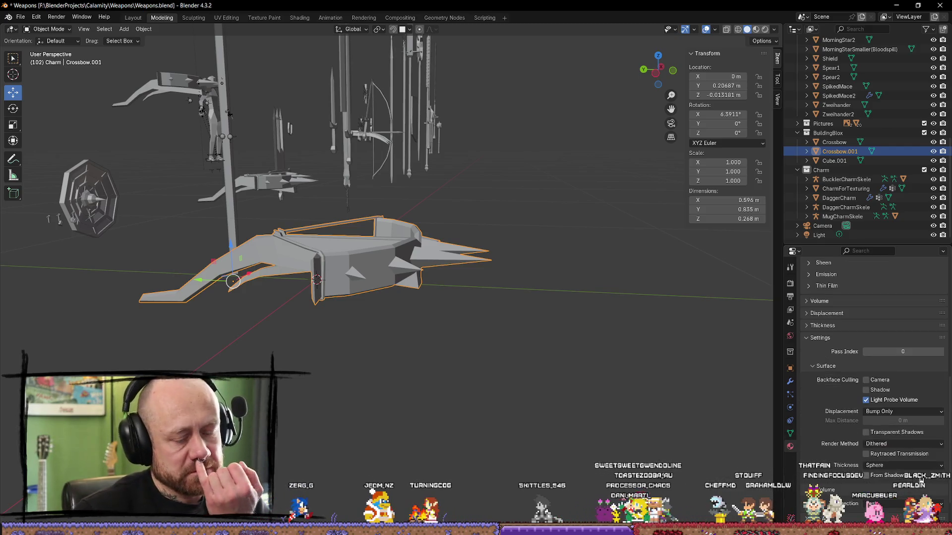
{"action": "left_click", "coordinate": [791, 434]}
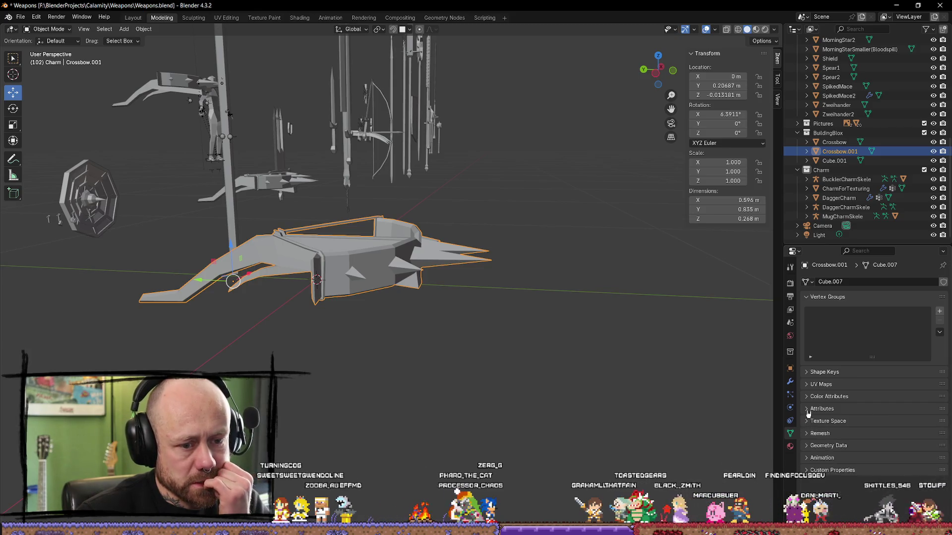
{"action": "left_click", "coordinate": [809, 384]}
{"action": "left_click", "coordinate": [809, 385]}
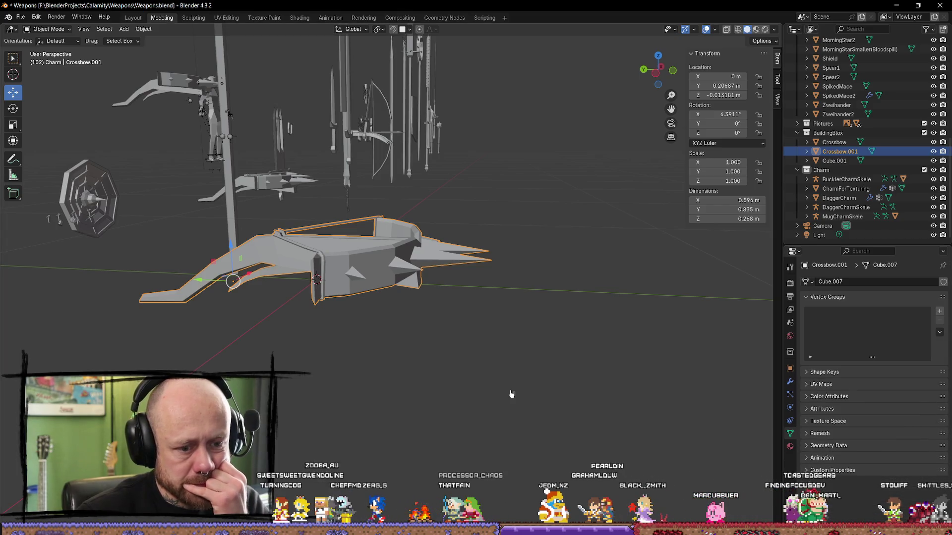
{"action": "key", "text": "ctrl+s"}
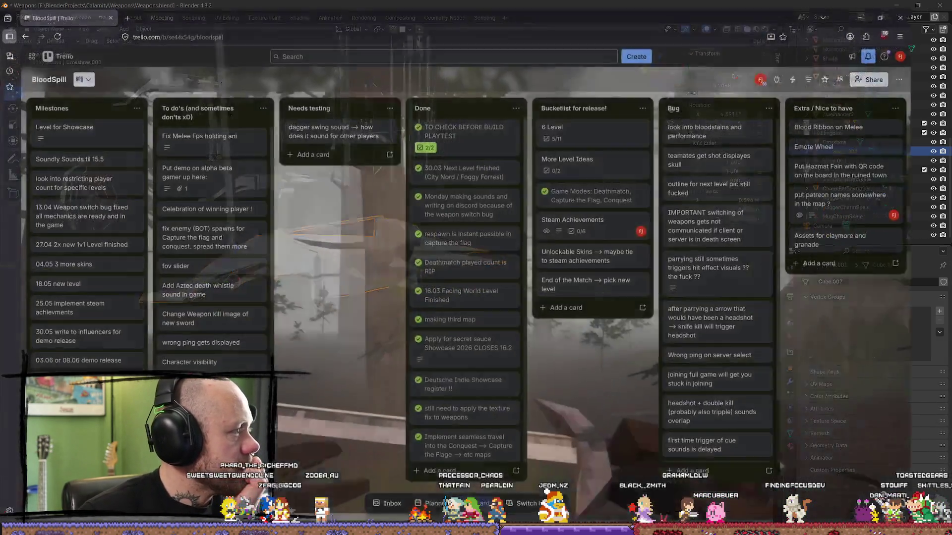
{"action": "scroll", "coordinate": [724, 87], "scroll_direction": "right", "scroll_amount": 10}
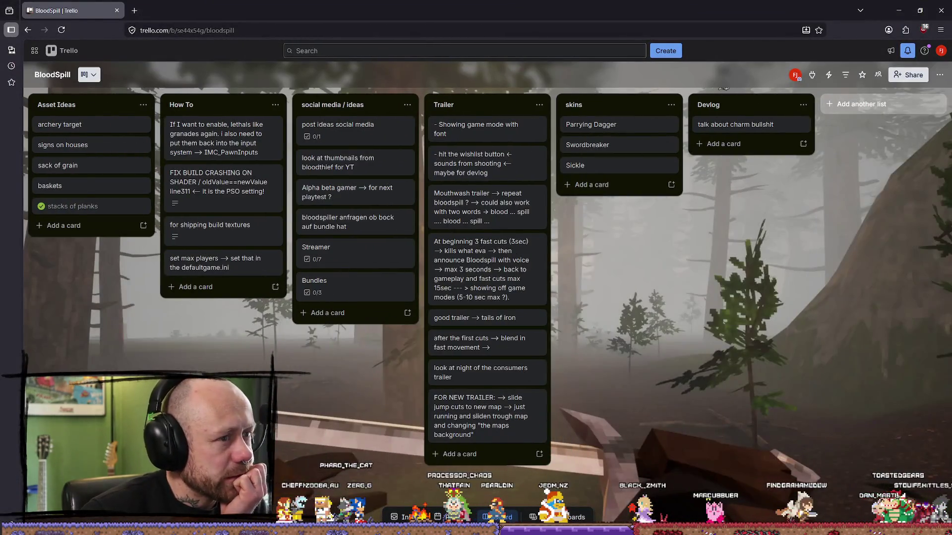
{"action": "scroll", "coordinate": [723, 86], "scroll_direction": "left", "scroll_amount": 5}
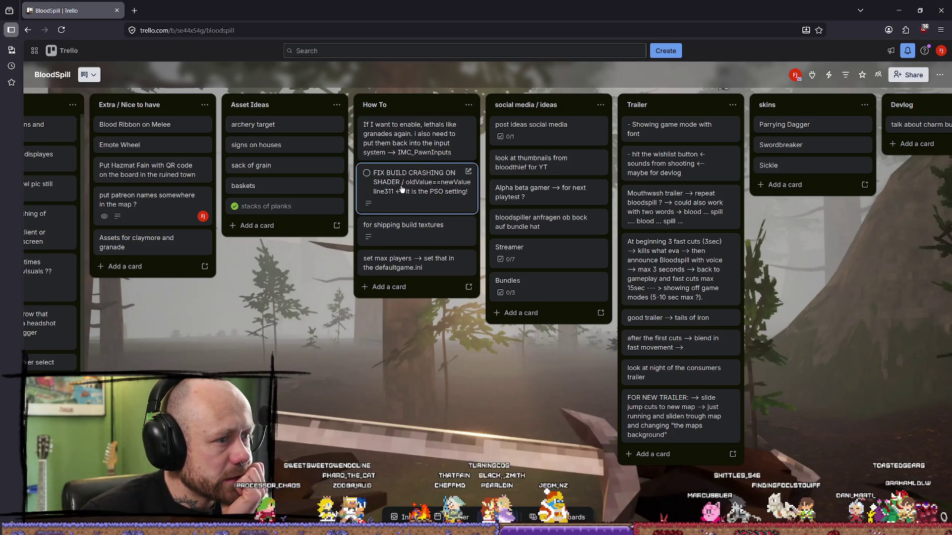
{"action": "left_click", "coordinate": [409, 239]}
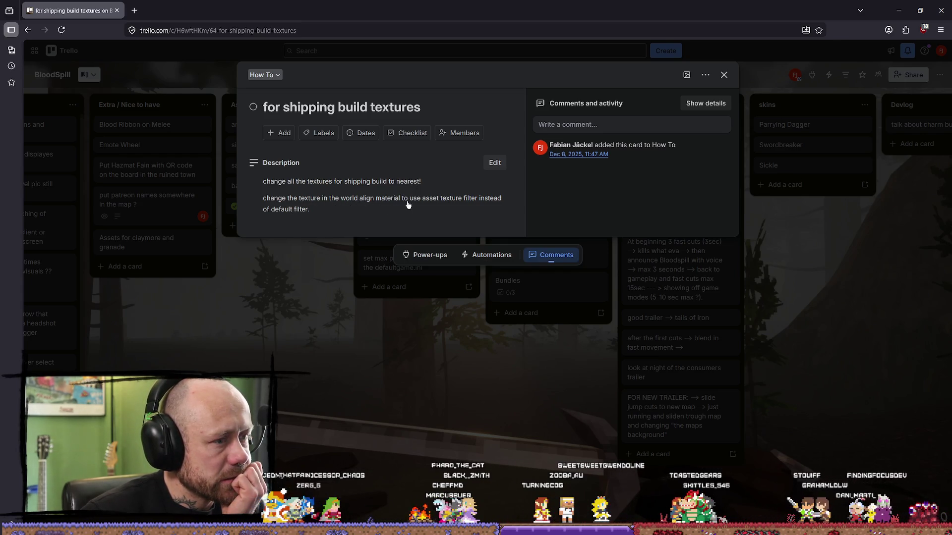
{"action": "left_click", "coordinate": [407, 362]}
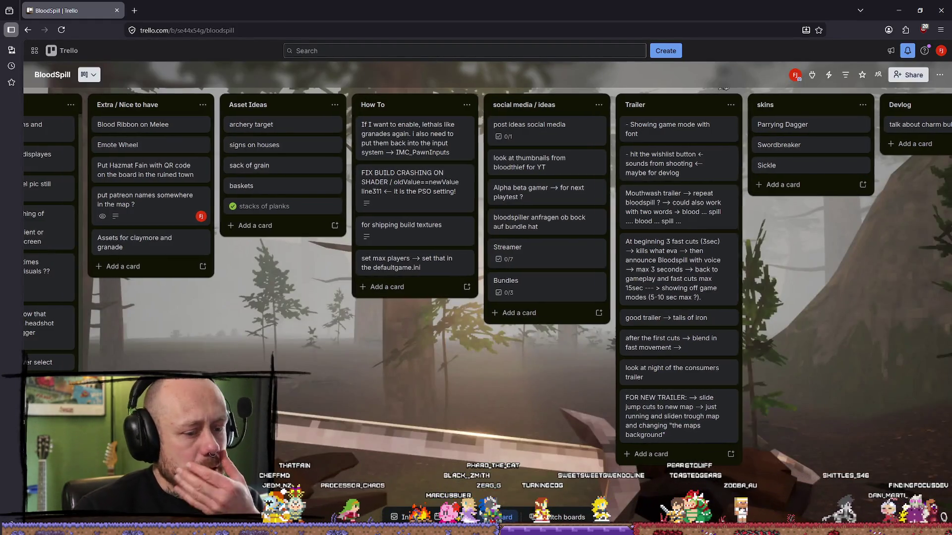
{"action": "scroll", "coordinate": [681, 480], "scroll_direction": "right", "scroll_amount": 3}
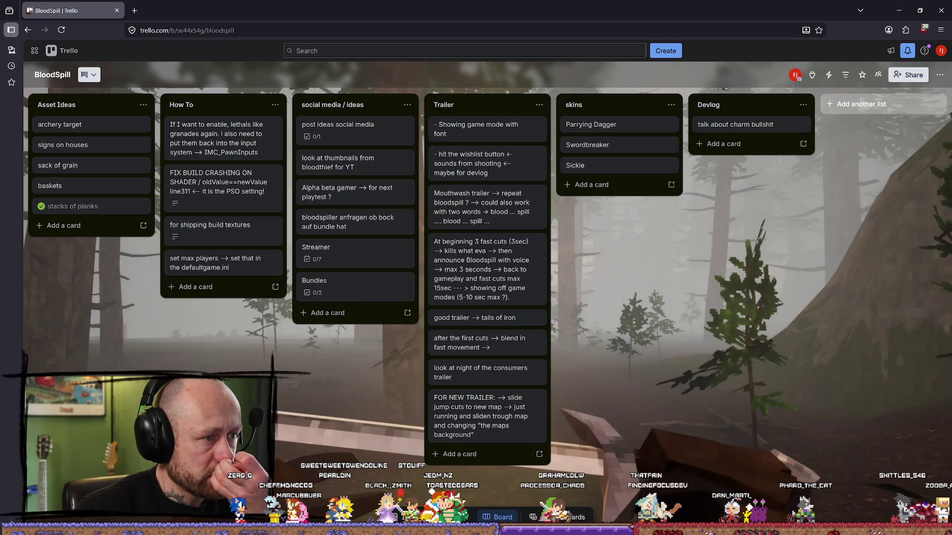
{"action": "scroll", "coordinate": [460, 199], "scroll_direction": "left", "scroll_amount": 2}
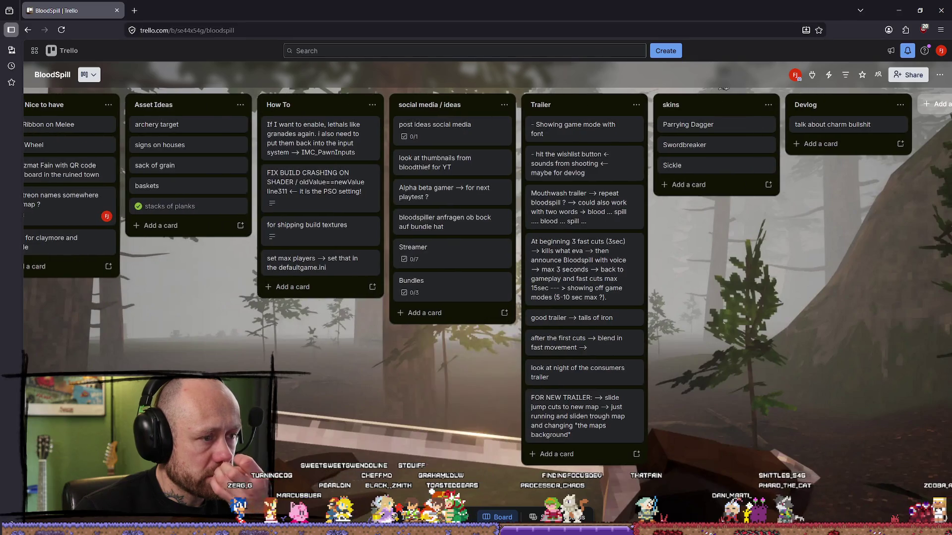
{"action": "left_click", "coordinate": [460, 198]}
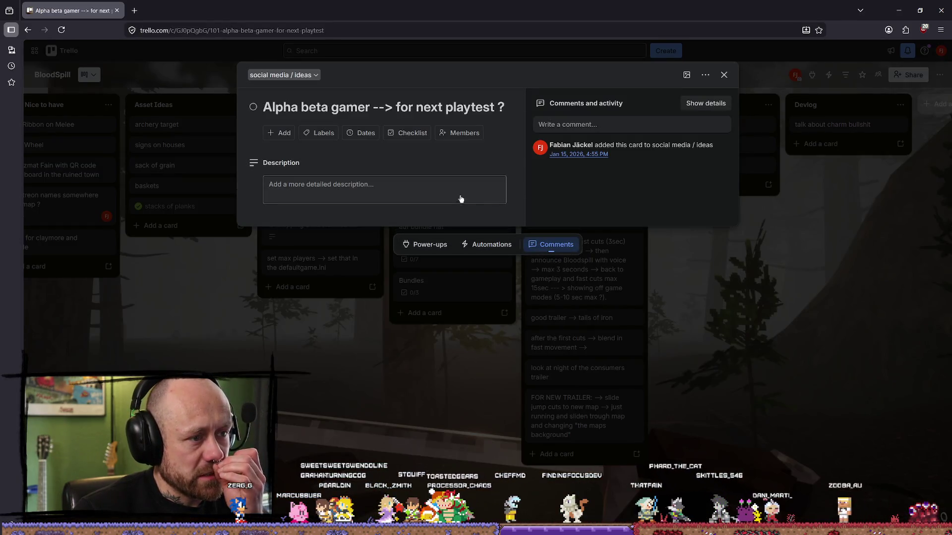
{"action": "left_click", "coordinate": [447, 381]}
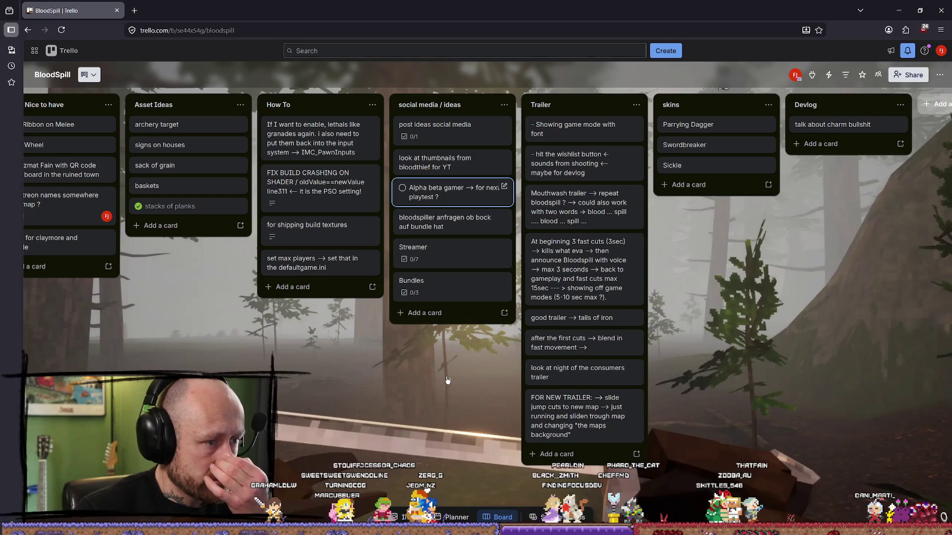
{"action": "scroll", "coordinate": [448, 381], "scroll_direction": "left", "scroll_amount": 5, "text": "shift"}
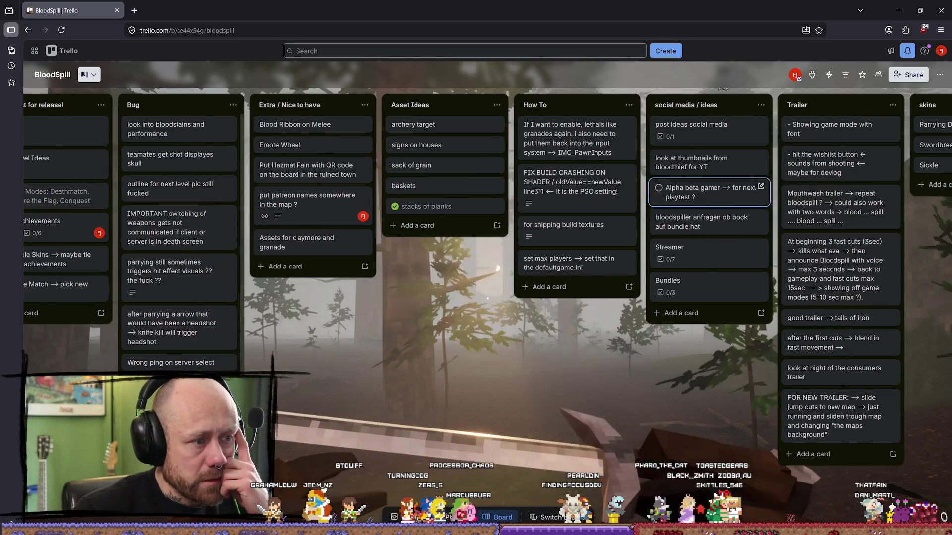
{"action": "scroll", "coordinate": [487, 298], "scroll_direction": "left", "scroll_amount": 4, "text": "shift"}
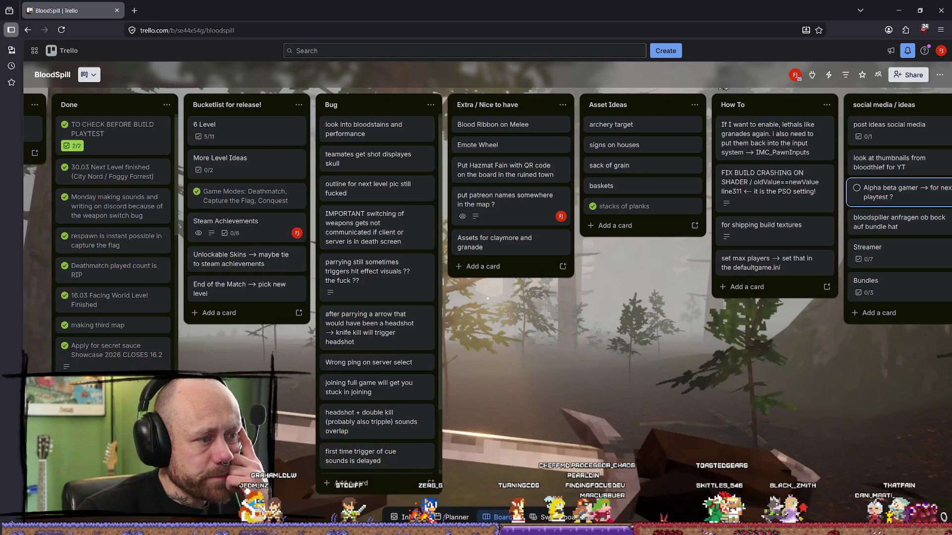
{"action": "scroll", "coordinate": [488, 299], "scroll_direction": "left", "scroll_amount": 2, "text": "shift"}
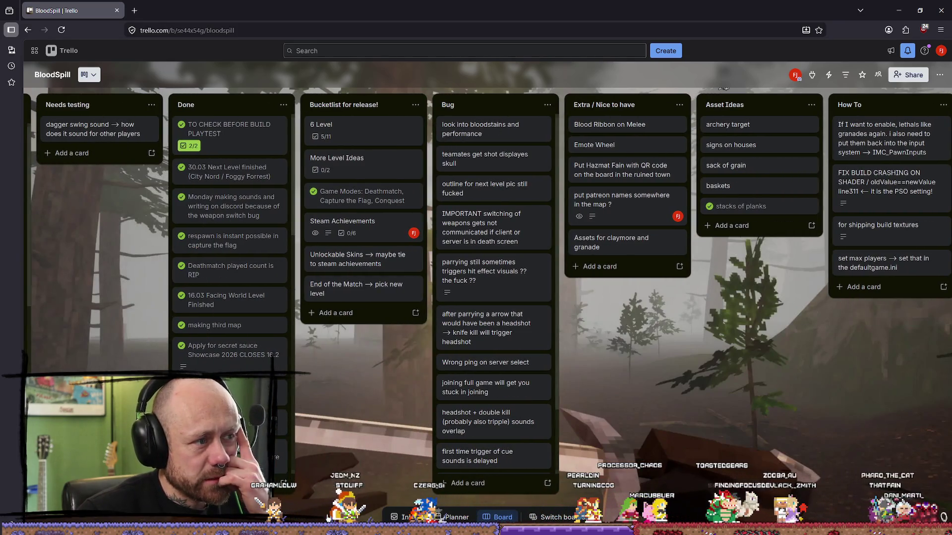
{"action": "scroll", "coordinate": [326, 518], "scroll_direction": "left", "scroll_amount": 5, "text": "shift"}
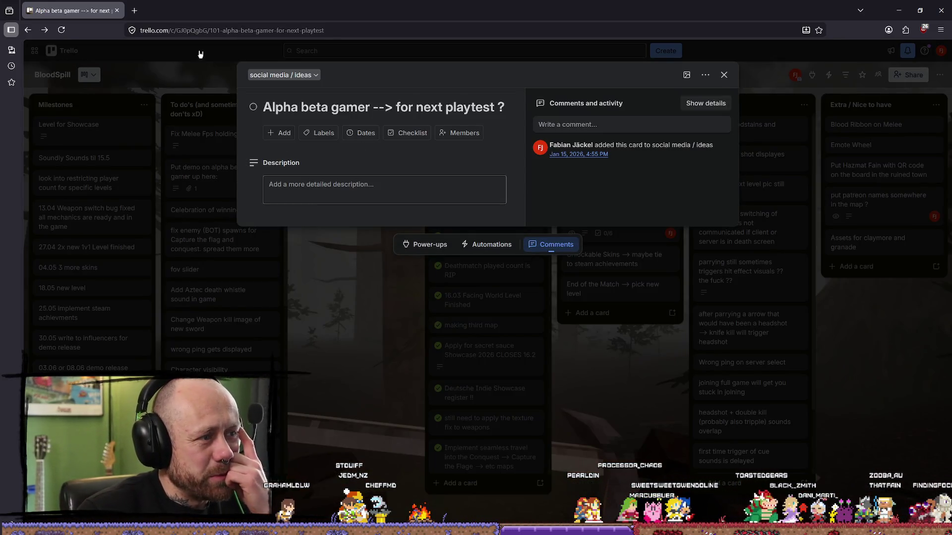
{"action": "left_click", "coordinate": [199, 53]}
{"action": "left_click", "coordinate": [78, 76]}
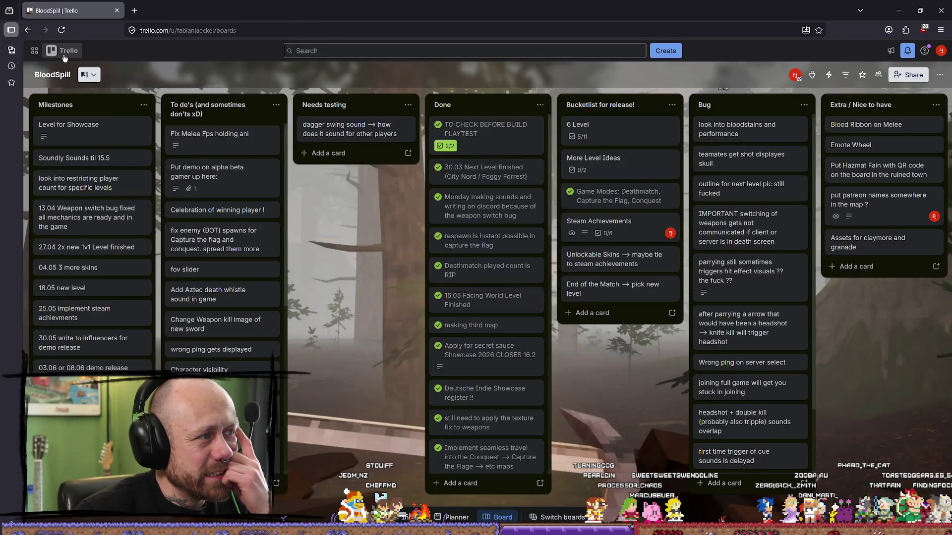
Open the Calamity board from the Trello boards overview, scroll to its How TO list, then return to Blender.
{"action": "left_click", "coordinate": [63, 50]}
{"action": "left_click", "coordinate": [511, 246]}
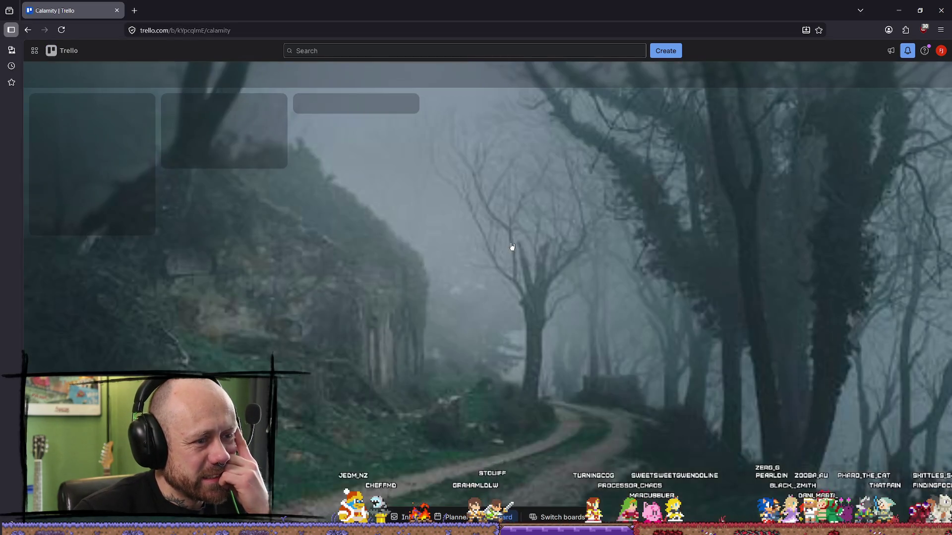
{"action": "scroll", "coordinate": [439, 496], "scroll_direction": "right", "scroll_amount": 15}
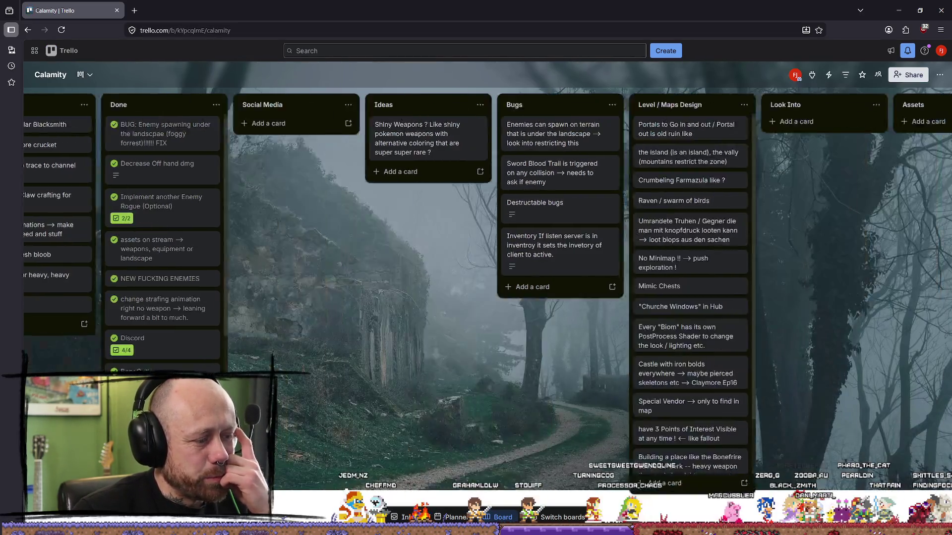
{"action": "scroll", "coordinate": [439, 496], "scroll_direction": "right", "scroll_amount": 5}
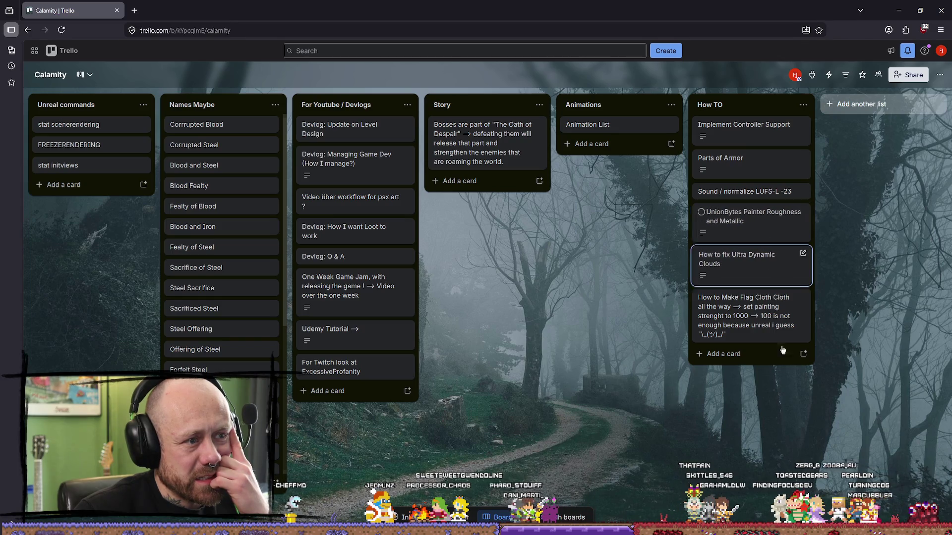
{"action": "scroll", "coordinate": [476, 248], "scroll_direction": "left", "scroll_amount": 3}
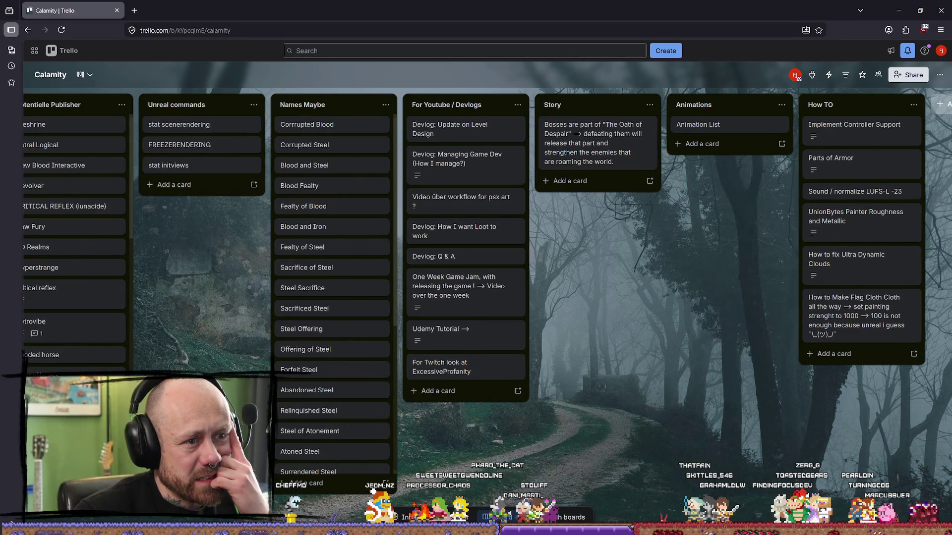
{"action": "scroll", "coordinate": [476, 248], "scroll_direction": "right", "scroll_amount": 3}
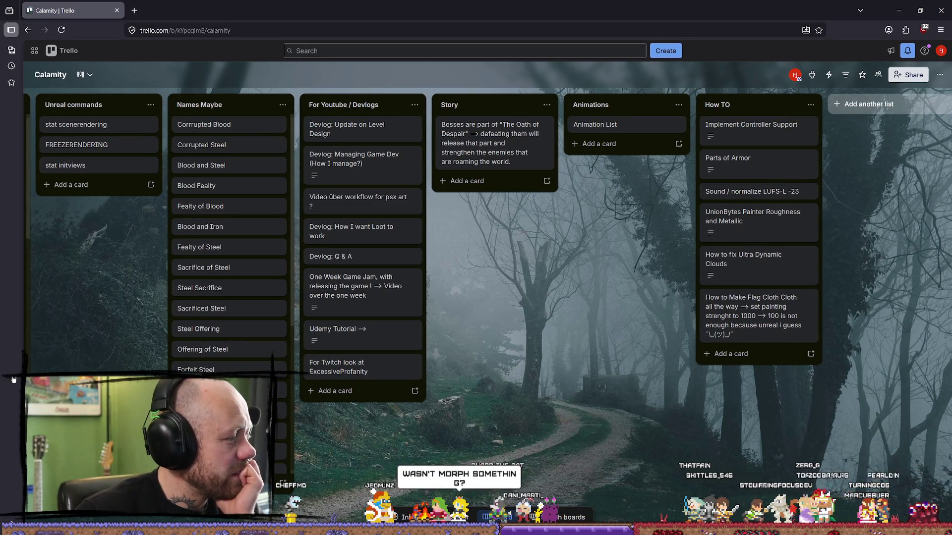
{"action": "key", "text": "alt+Tab"}
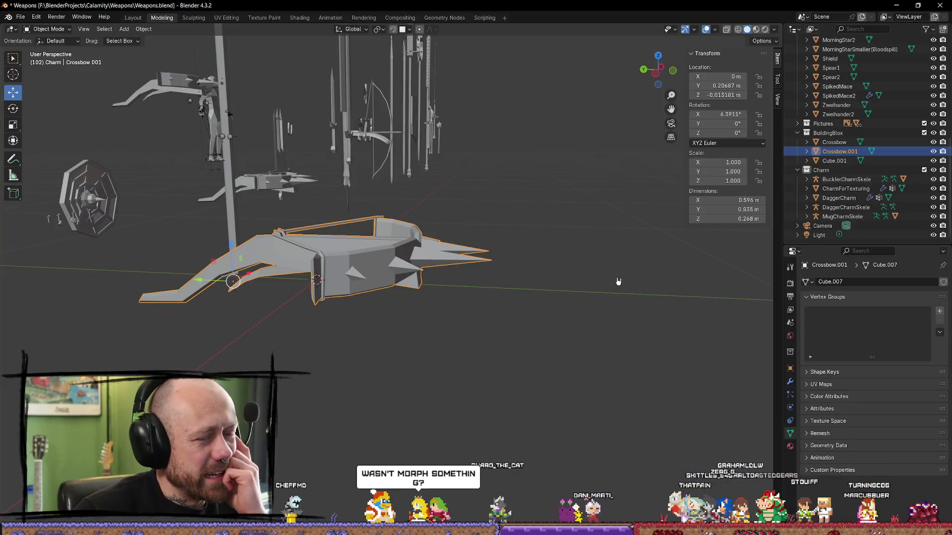
Step through the property tabs to confirm Crossbow.001 has no modifiers.
{"action": "left_click", "coordinate": [790, 337]}
{"action": "left_click", "coordinate": [790, 352]}
{"action": "left_click", "coordinate": [790, 368]}
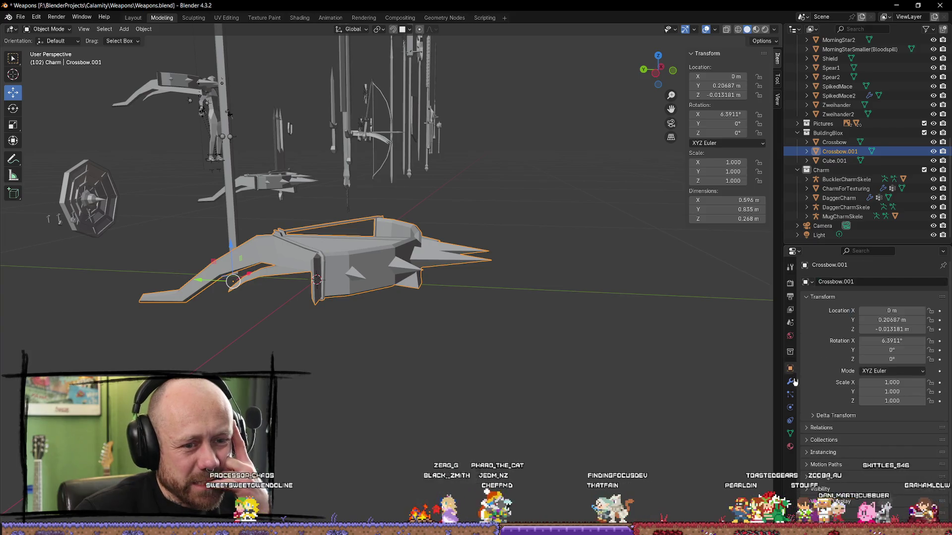
{"action": "left_click", "coordinate": [791, 382]}
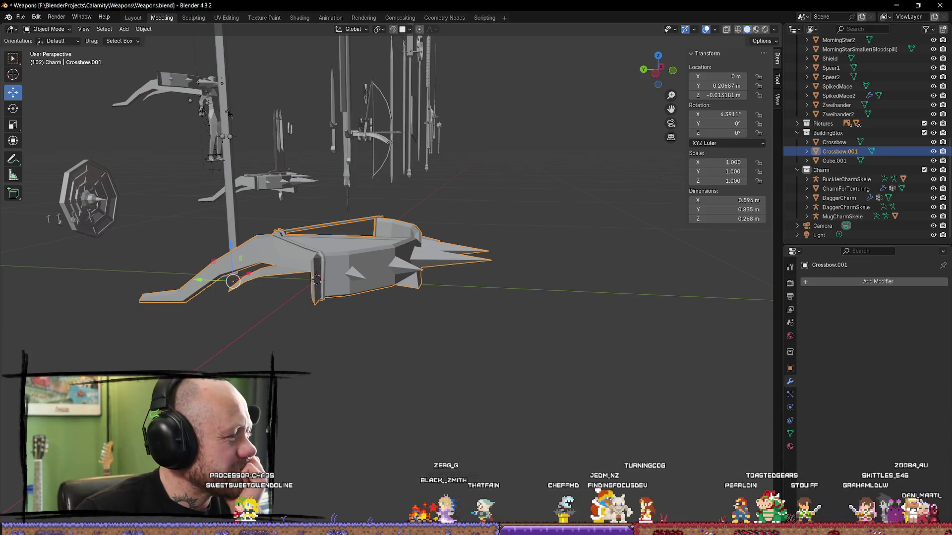
Switch to Firefox and open a new empty tab.
{"action": "key", "text": "alt+Tab"}
{"action": "key", "text": "alt+Tab"}
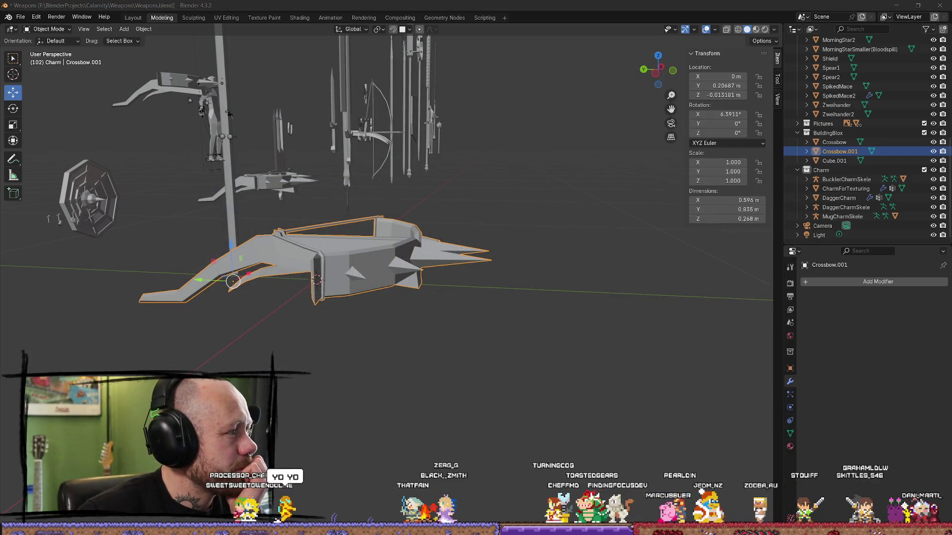
{"action": "key", "text": "alt+Tab"}
{"action": "left_click", "coordinate": [145, 11]}
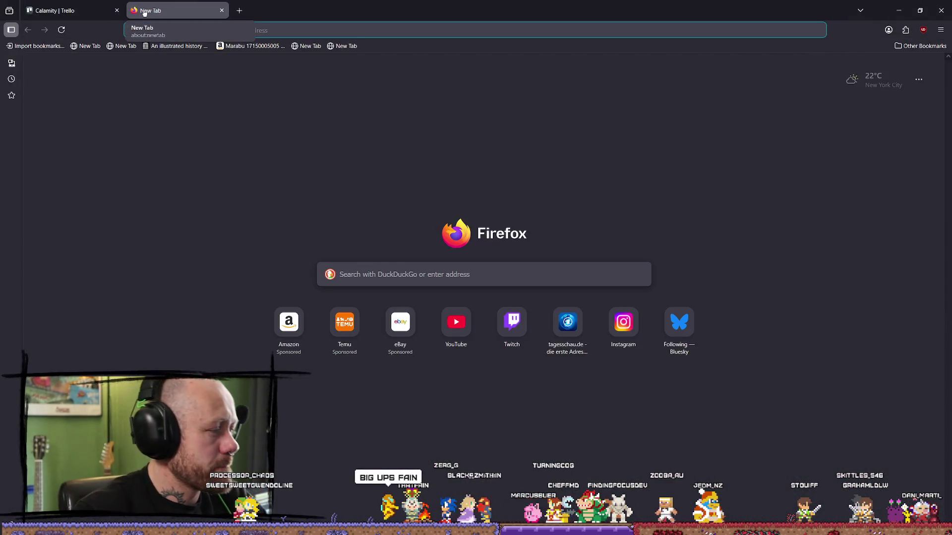
Load google.com and search for 'blender morph objects'.
{"action": "type", "text": "google.com/"}
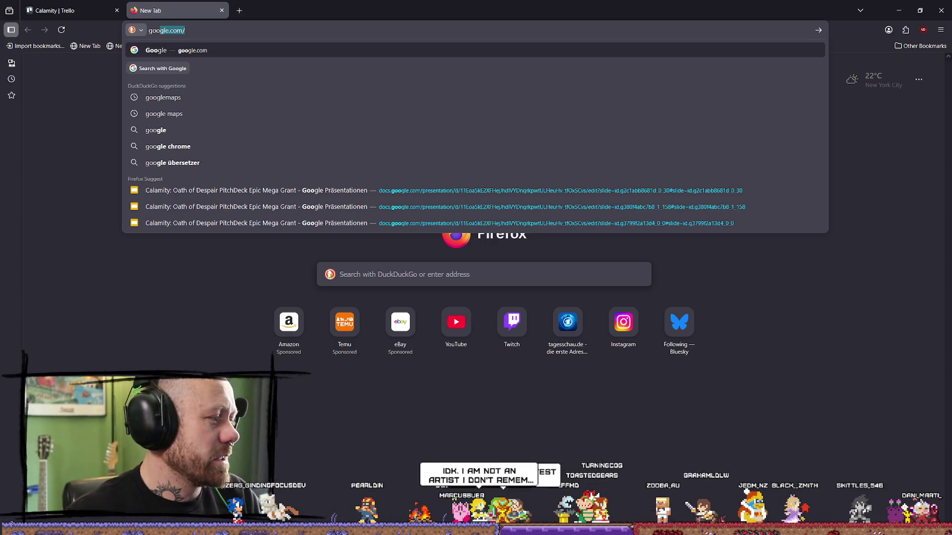
{"action": "key", "text": "Return"}
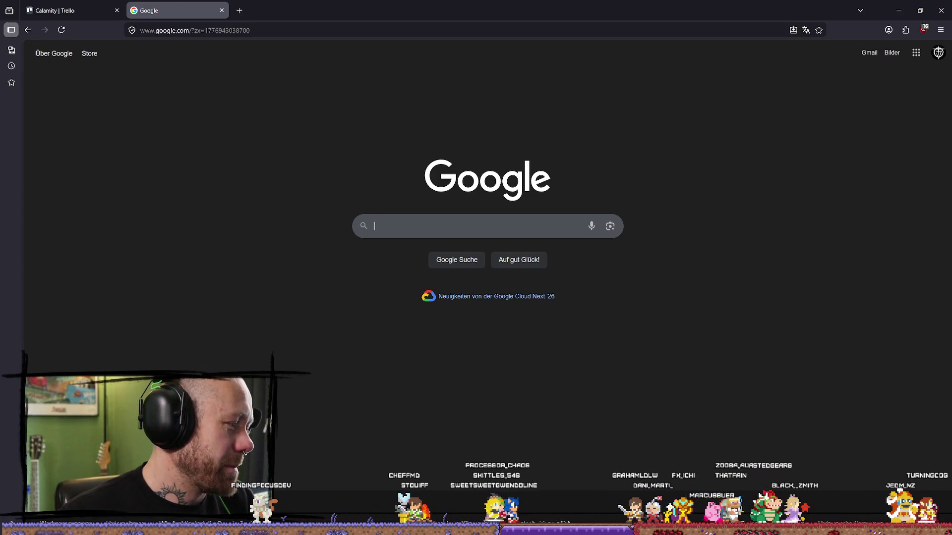
{"action": "left_click", "coordinate": [460, 221]}
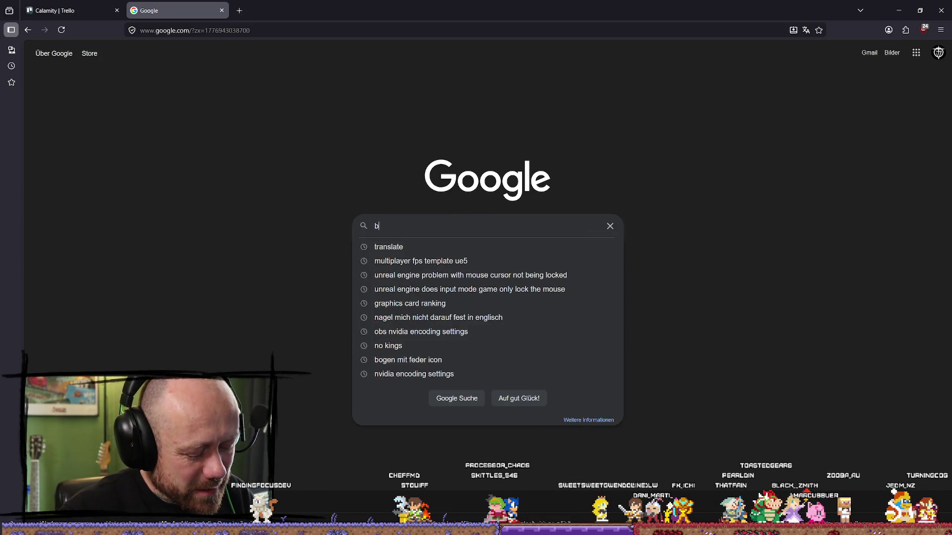
{"action": "type", "text": "lender "}
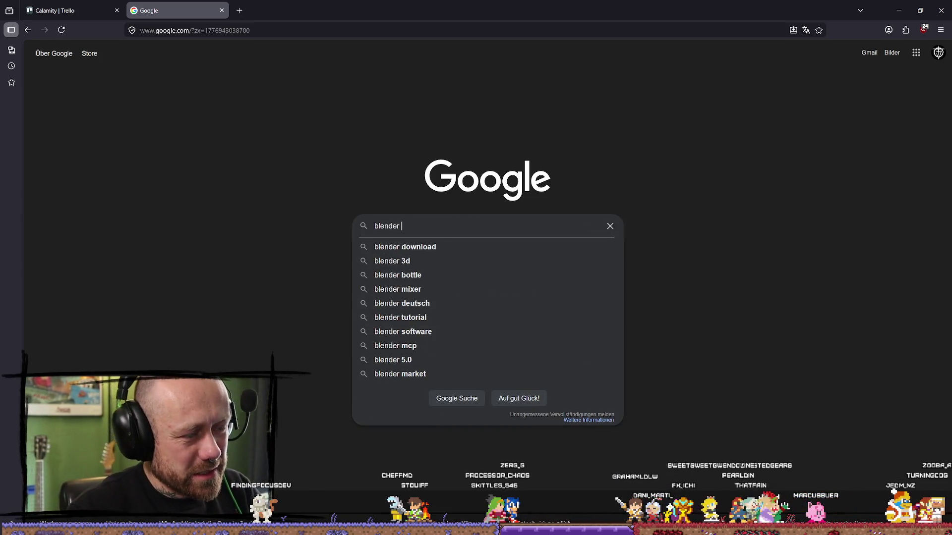
{"action": "type", "text": "morph objects"}
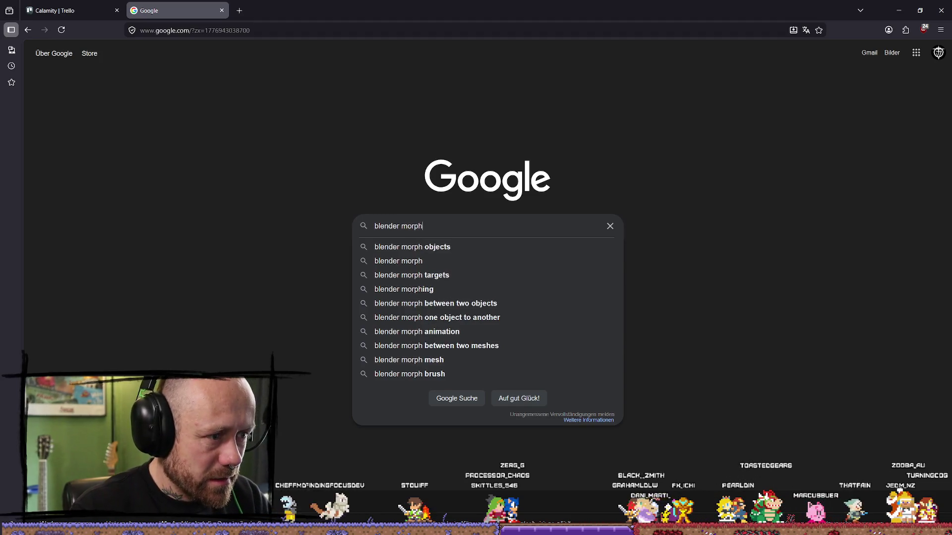
{"action": "key", "text": "Return"}
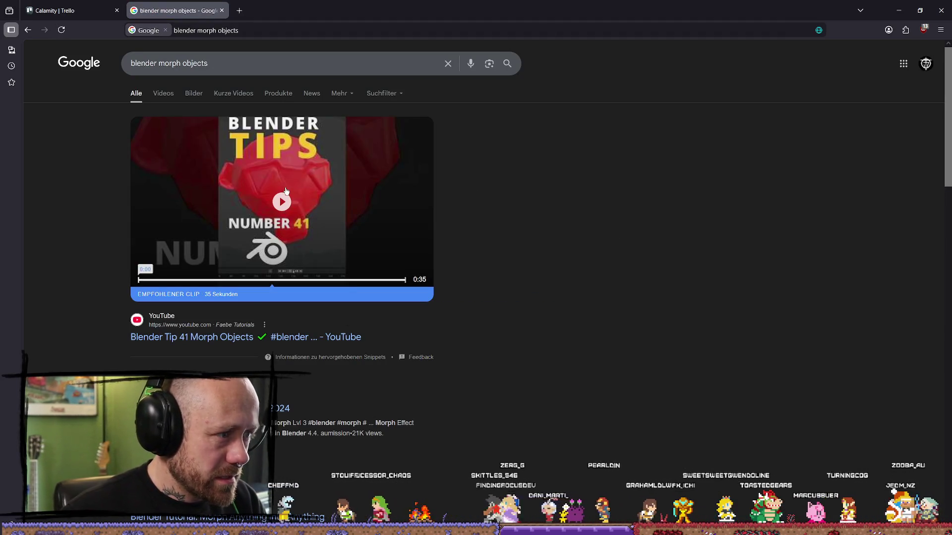
Preview the Blender Tip 41 Morph Objects clip, then look over the results.
{"action": "left_click", "coordinate": [355, 237]}
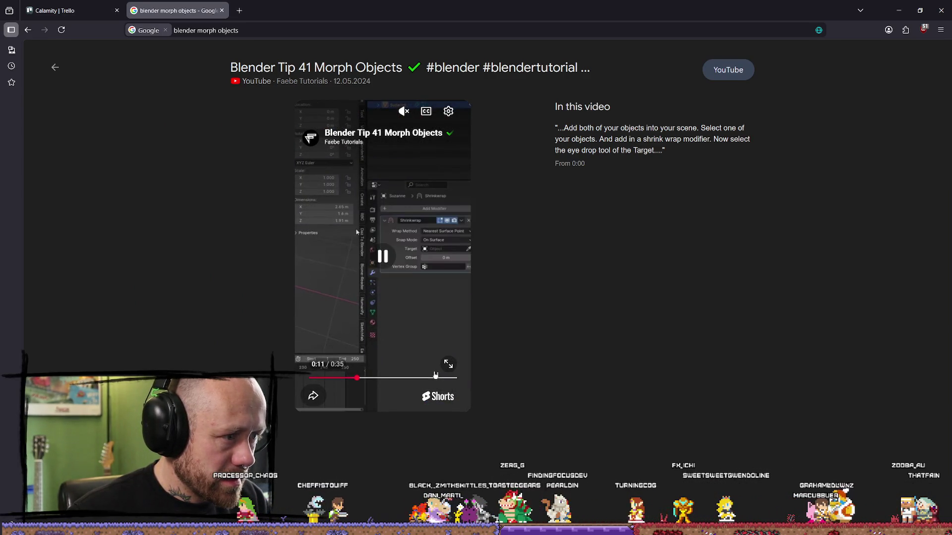
{"action": "key", "text": "Escape"}
{"action": "scroll", "coordinate": [434, 364], "scroll_direction": "down", "scroll_amount": 2}
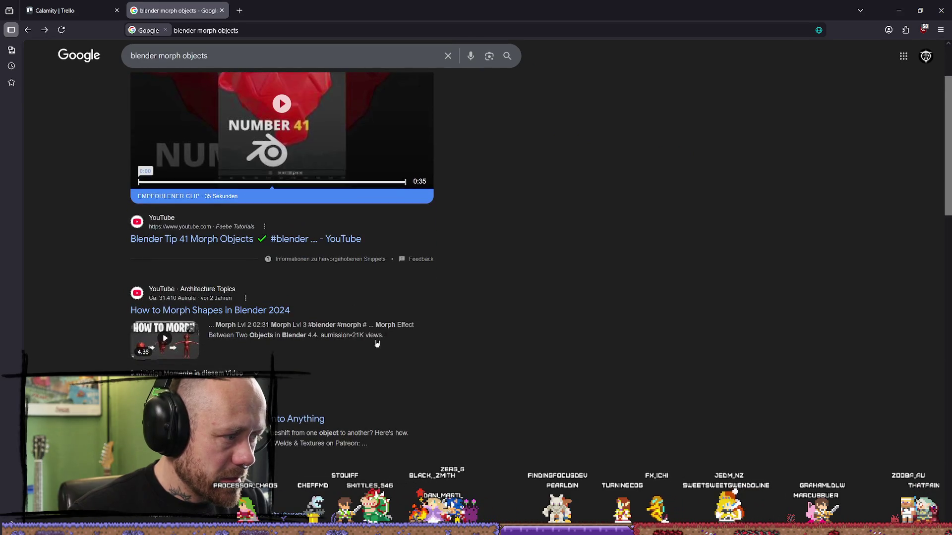
{"action": "scroll", "coordinate": [374, 330], "scroll_direction": "down", "scroll_amount": 3}
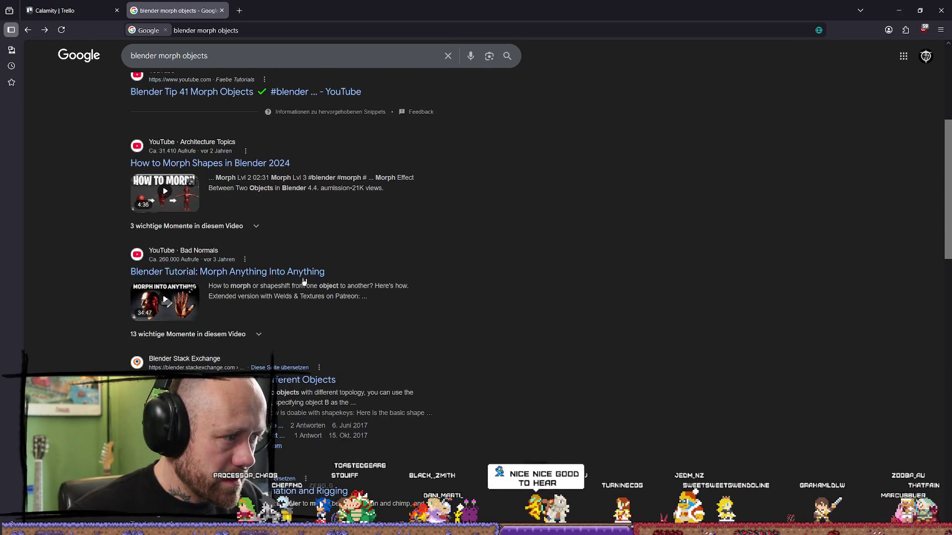
{"action": "scroll", "coordinate": [226, 273], "scroll_direction": "up", "scroll_amount": 5}
Change the query to 'blender morph face animations' and search.
{"action": "double_click", "coordinate": [203, 64]}
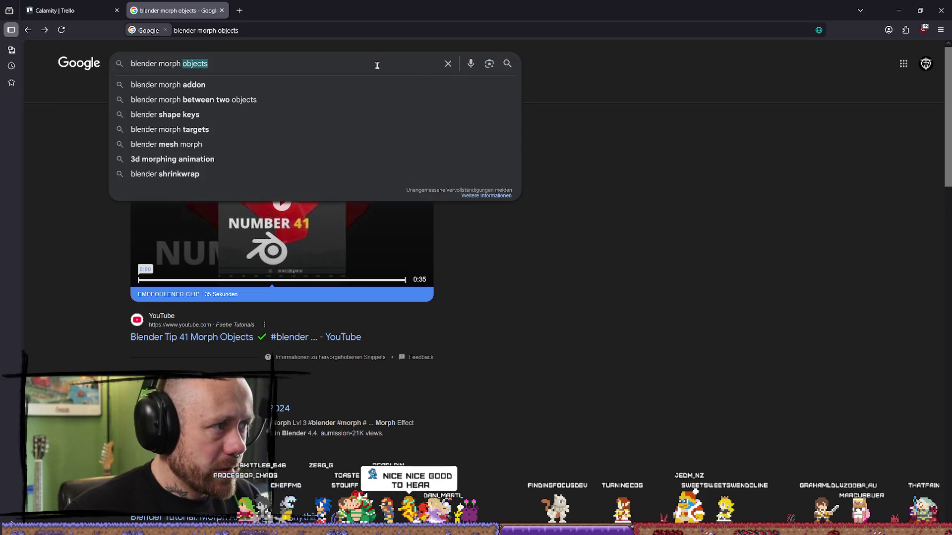
{"action": "type", "text": "p"}
{"action": "key", "text": "BackSpace"}
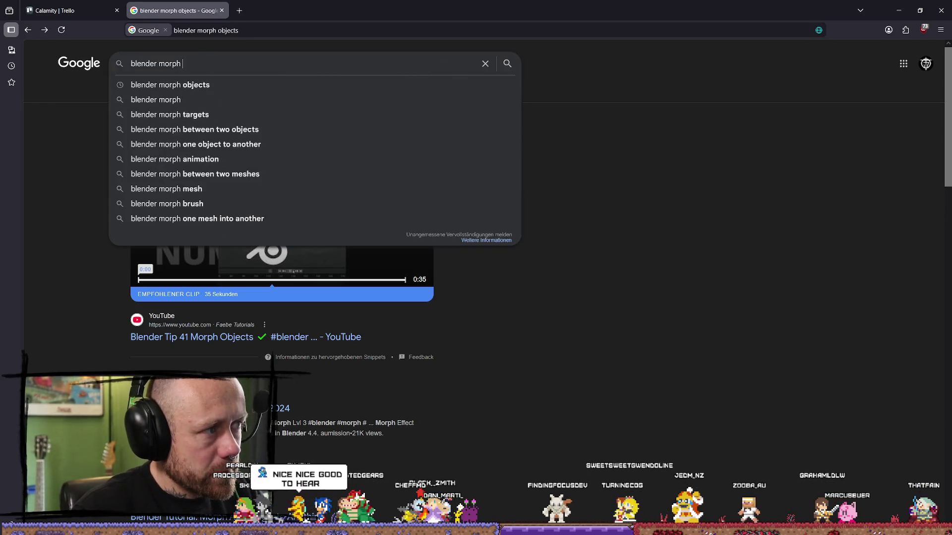
{"action": "type", "text": "face animations"}
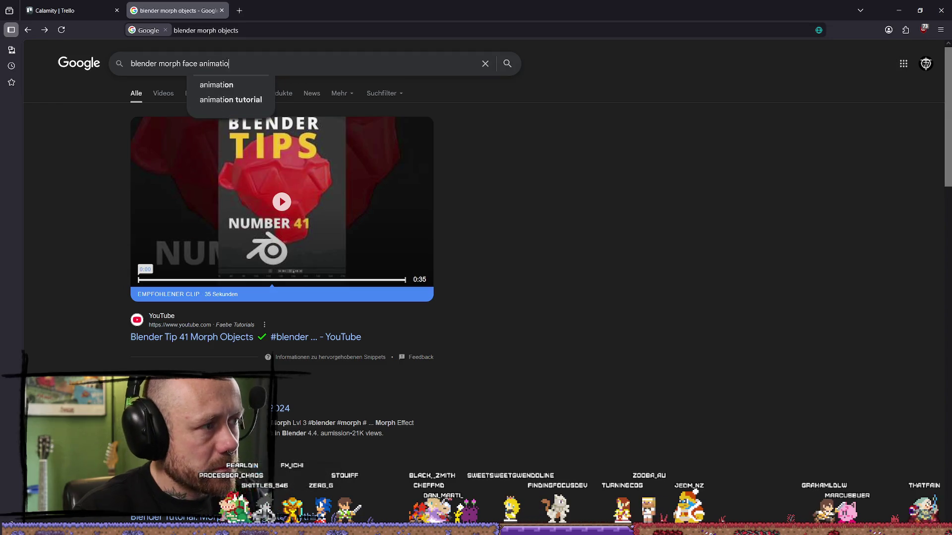
{"action": "key", "text": "Return"}
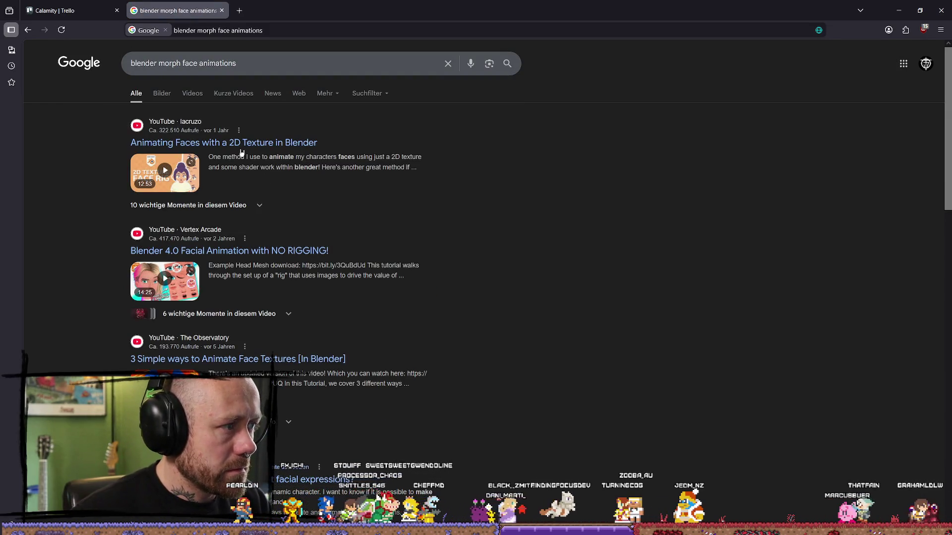
Open the Blender 4.0 Facial Animation video and play it briefly.
{"action": "left_click", "coordinate": [268, 142]}
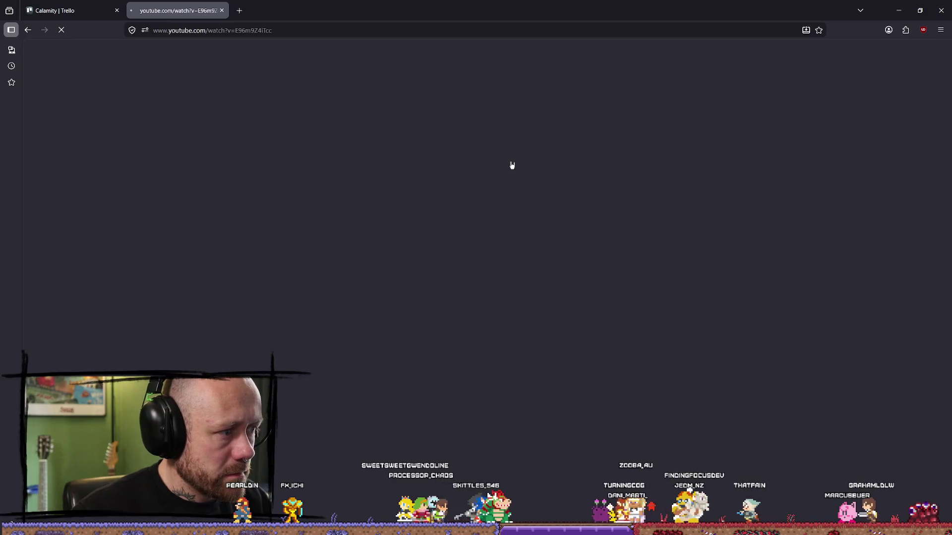
{"action": "key", "text": "alt+Left"}
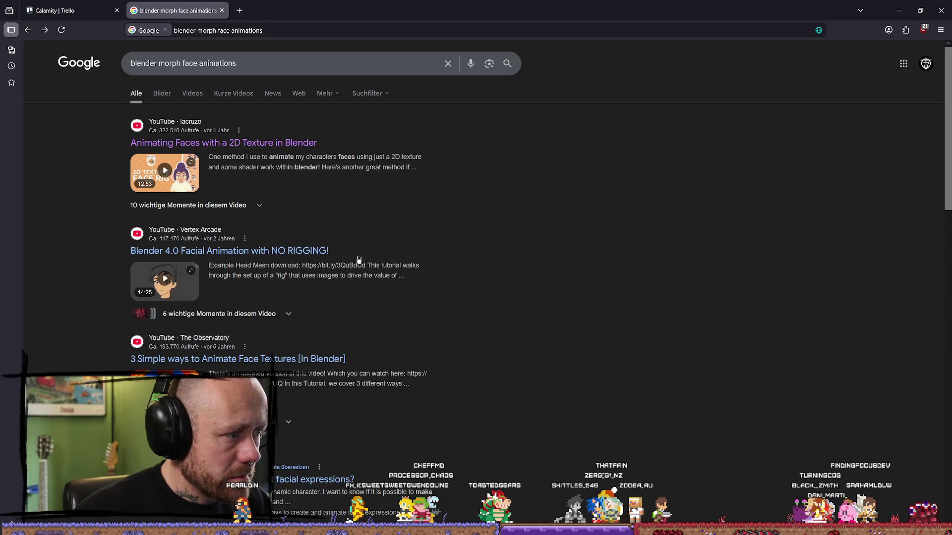
{"action": "left_click", "coordinate": [286, 252]}
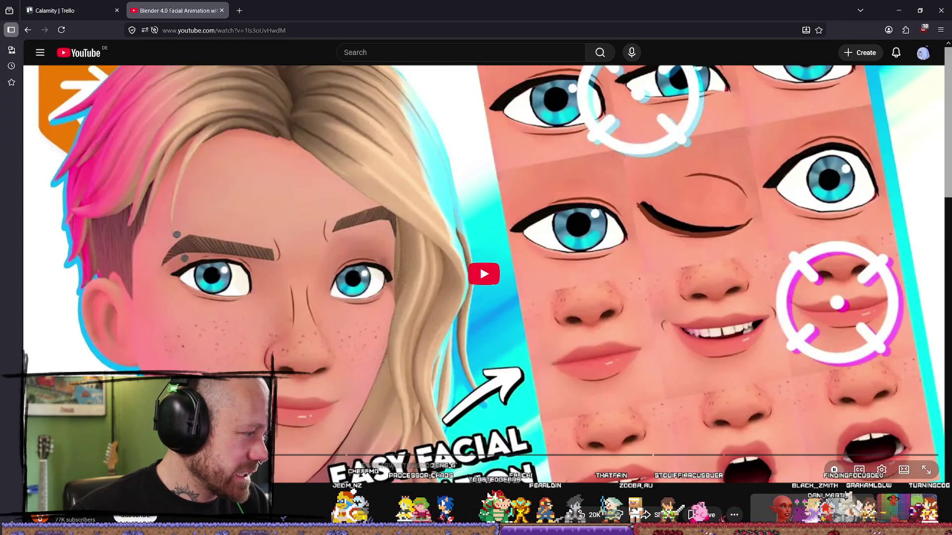
{"action": "left_click", "coordinate": [507, 332]}
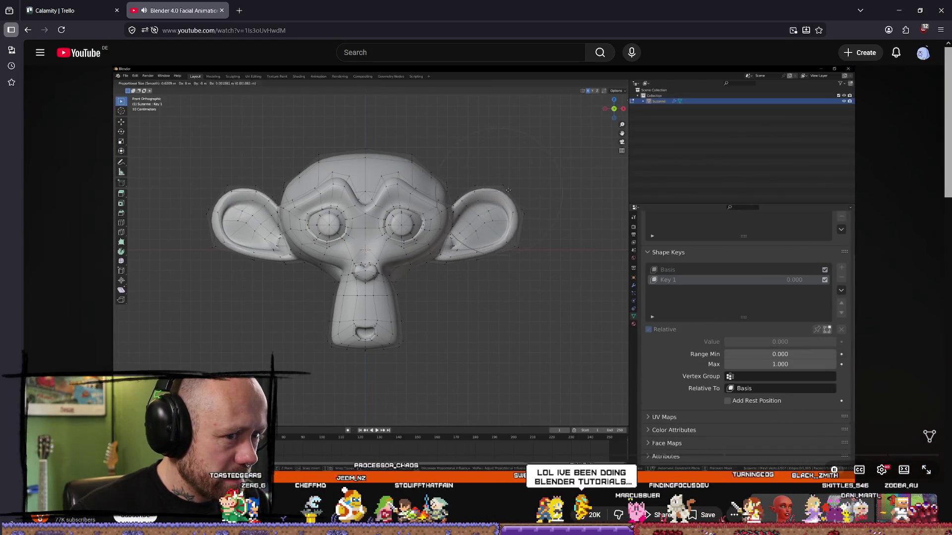
{"action": "left_click", "coordinate": [472, 323]}
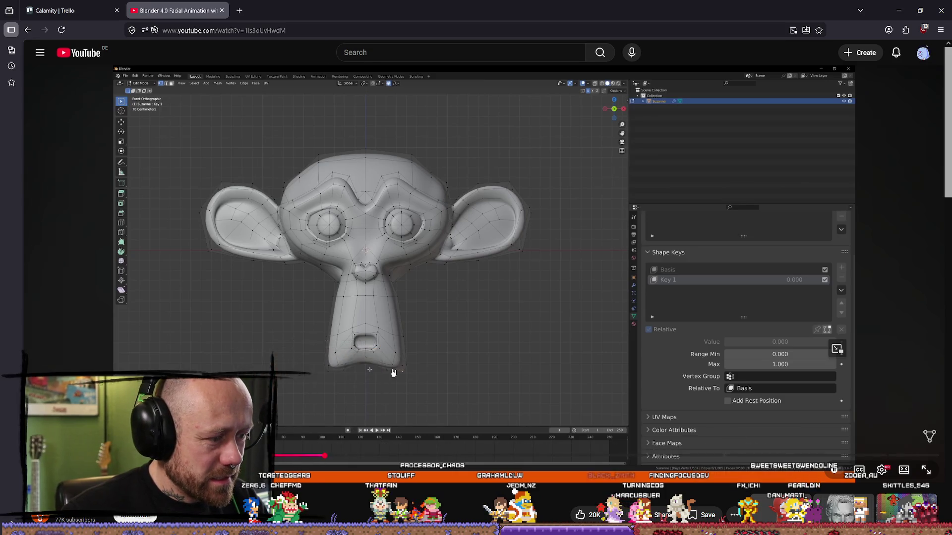
Skip through its chapters to the head mouth drivers section, then return to the results.
{"action": "left_click", "coordinate": [417, 455]}
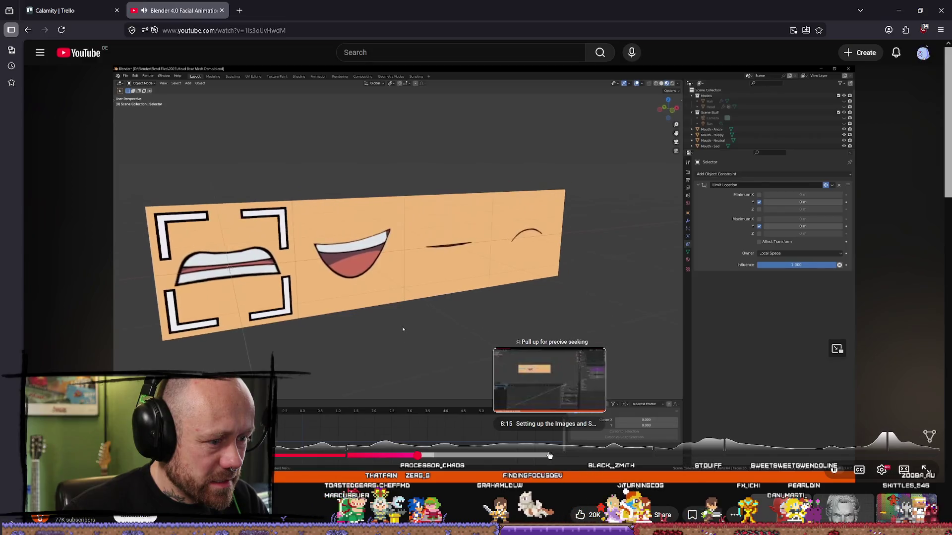
{"action": "left_click", "coordinate": [657, 455]}
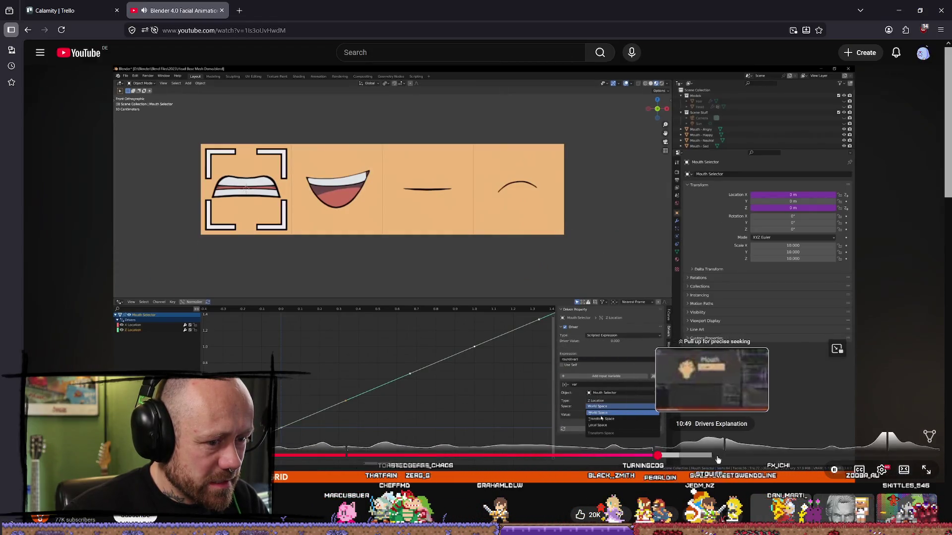
{"action": "left_click", "coordinate": [686, 456]}
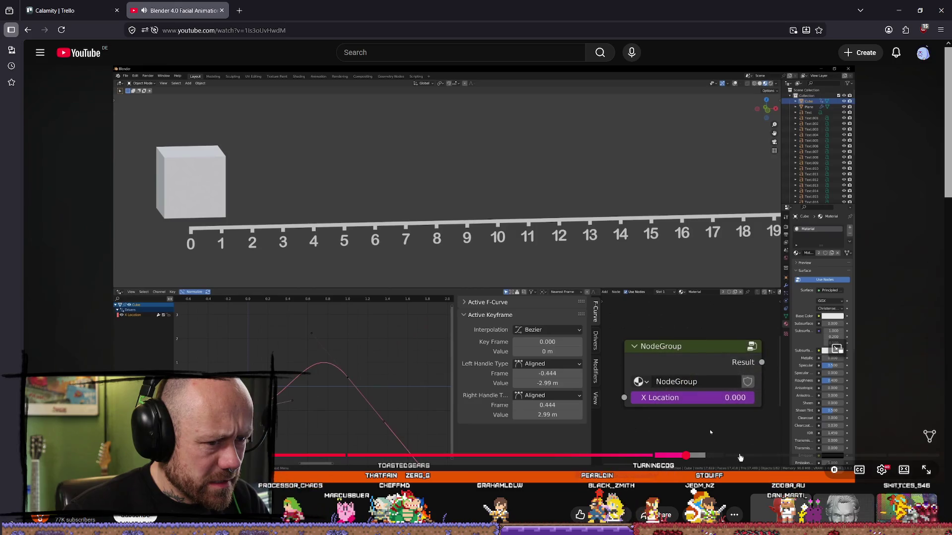
{"action": "left_click", "coordinate": [729, 456]}
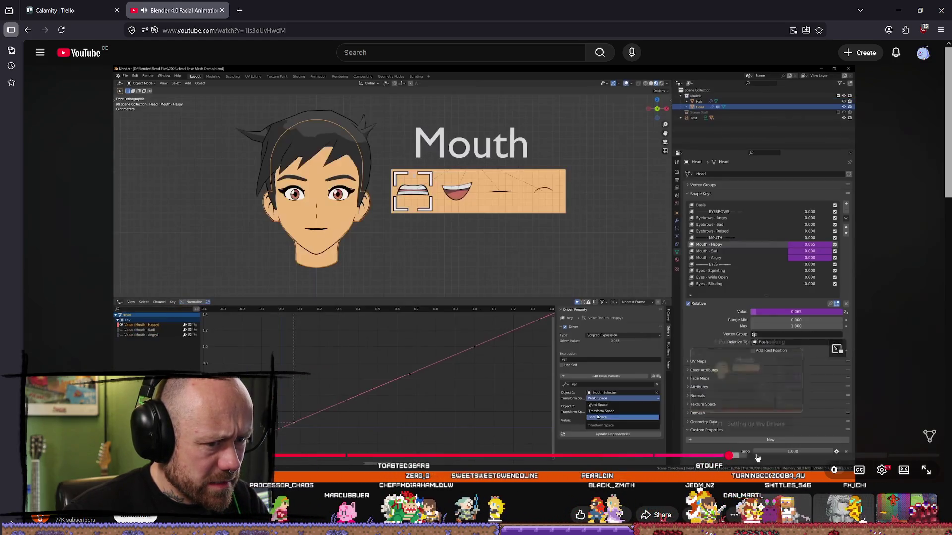
{"action": "key", "text": "alt+Left"}
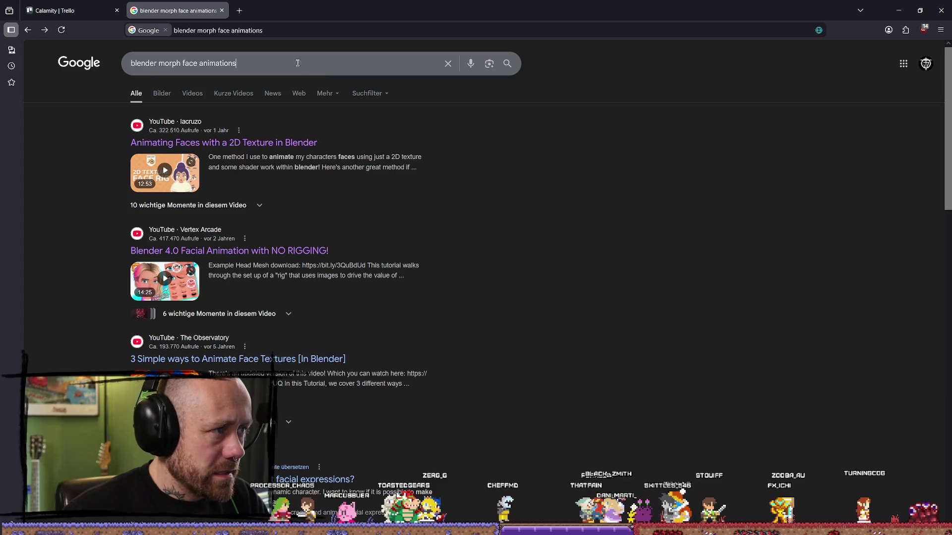
Search Google for 'blender shape keys' and browse the results.
{"action": "key", "text": "BackSpace"}
{"action": "type", "text": "shape k"}
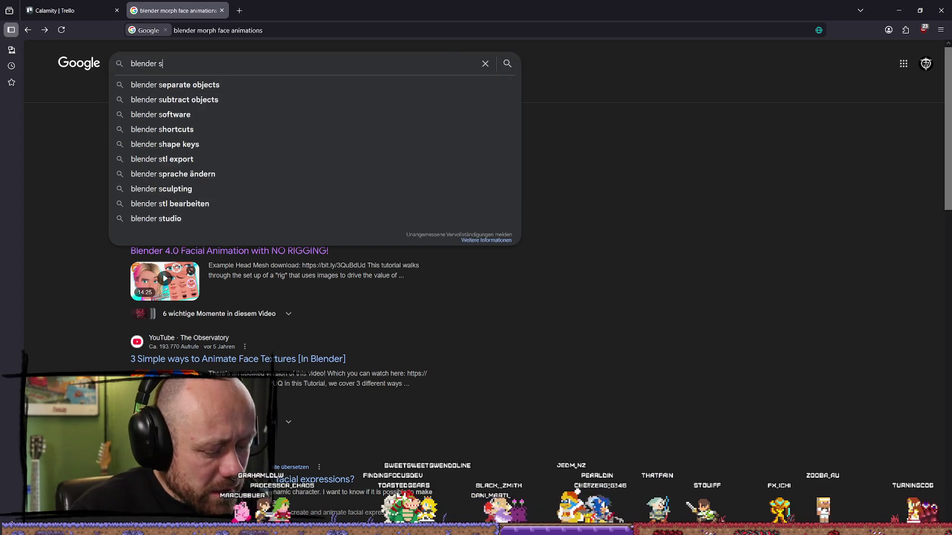
{"action": "type", "text": "eys"}
{"action": "key", "text": "Return"}
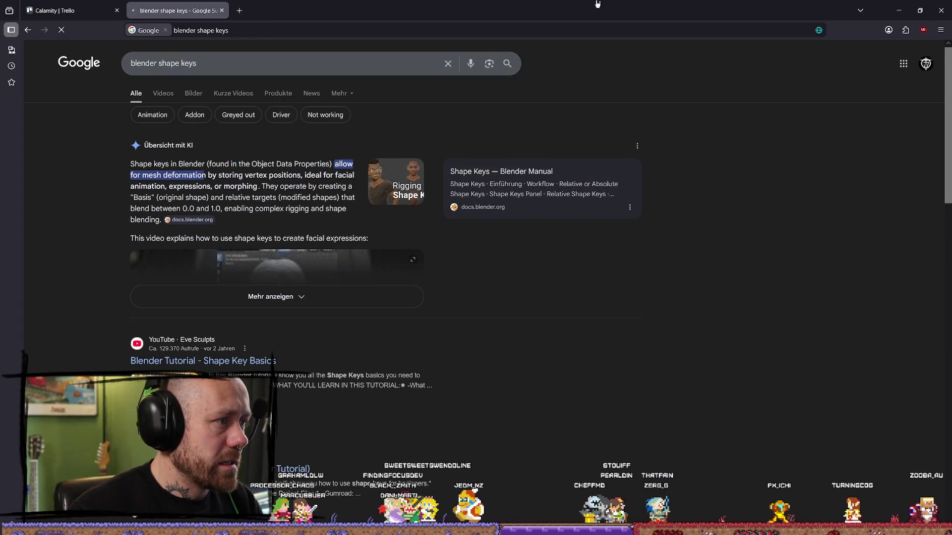
{"action": "scroll", "coordinate": [298, 284], "scroll_direction": "down", "scroll_amount": 4}
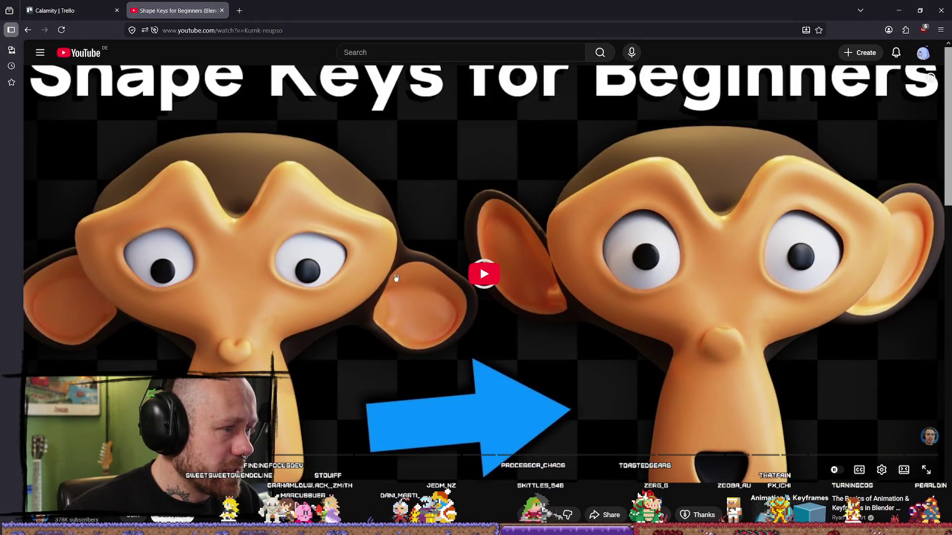
{"action": "scroll", "coordinate": [527, 270], "scroll_direction": "down", "scroll_amount": 4}
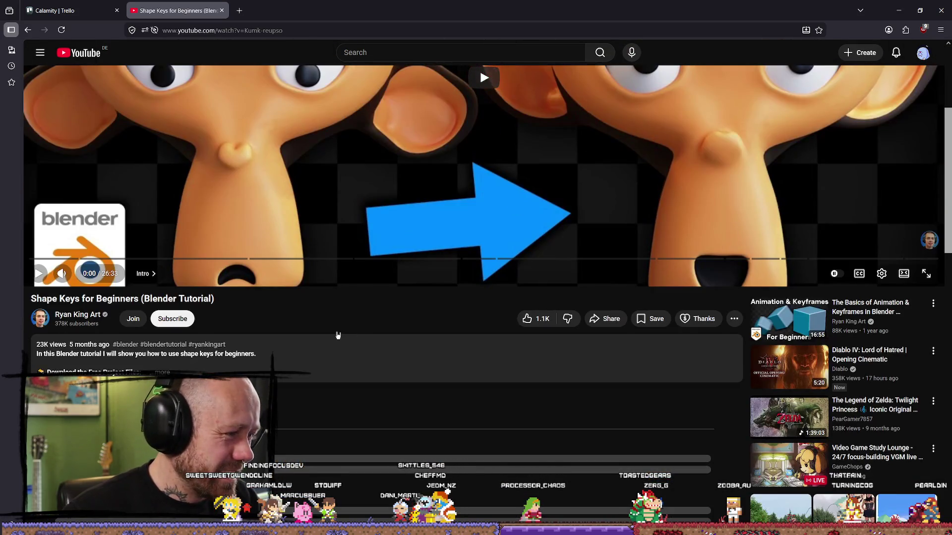
Play the Shape Keys for Beginners tutorial, pause it, and go to Trello's boards overview.
{"action": "left_click", "coordinate": [277, 262]}
{"action": "scroll", "coordinate": [277, 261], "scroll_direction": "up", "scroll_amount": 2}
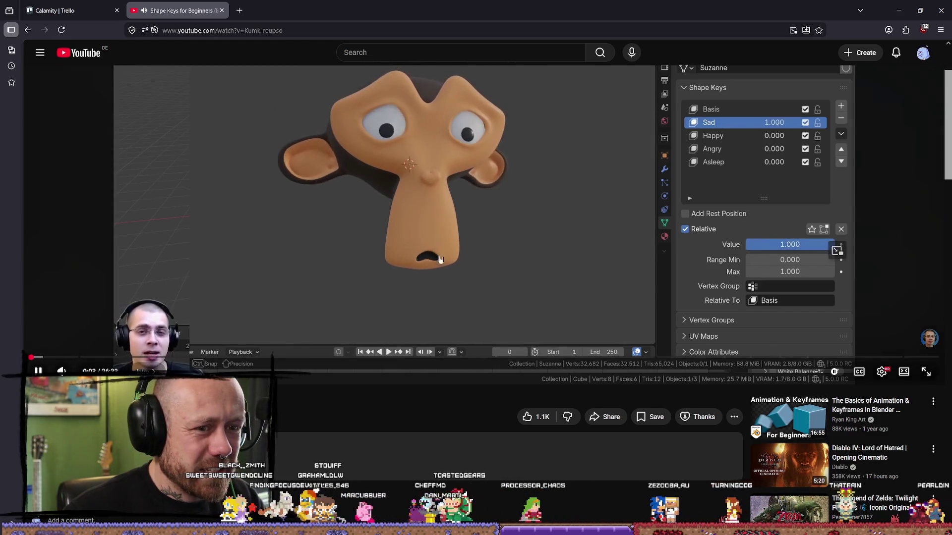
{"action": "scroll", "coordinate": [91, 362], "scroll_direction": "up", "scroll_amount": 2}
{"action": "left_click", "coordinate": [531, 282]}
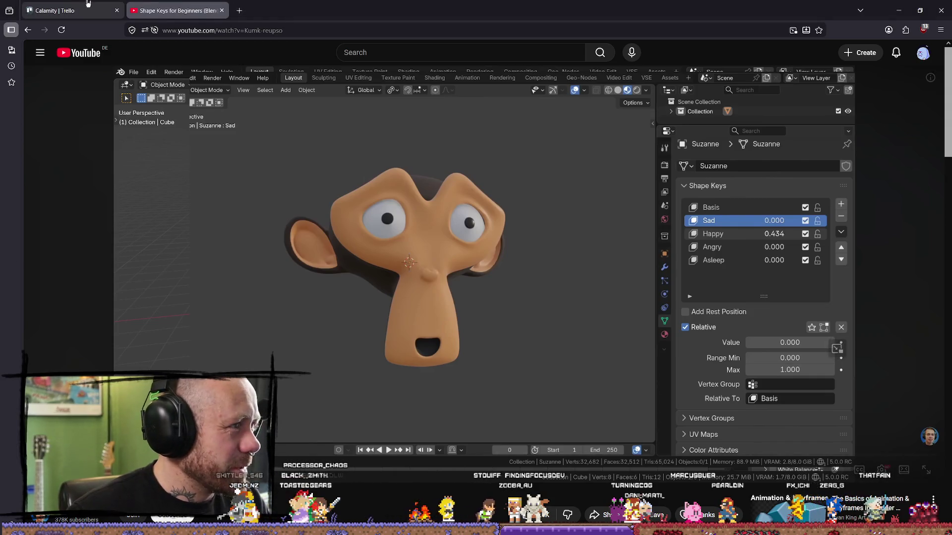
{"action": "left_click", "coordinate": [74, 11]}
{"action": "key", "text": "alt+Left"}
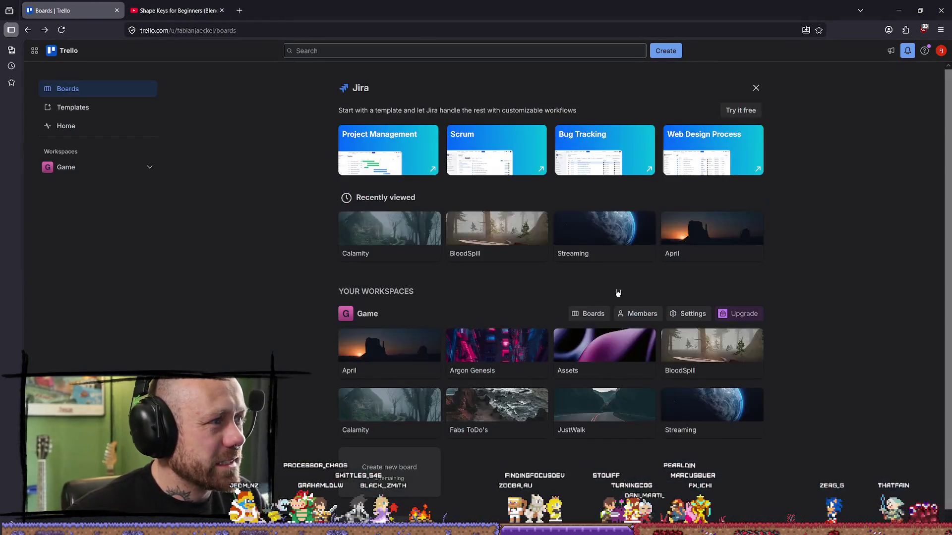
On the BloodSpill board, add the How To card 'Blender String animation --> shape keys !'.
{"action": "left_click", "coordinate": [484, 251]}
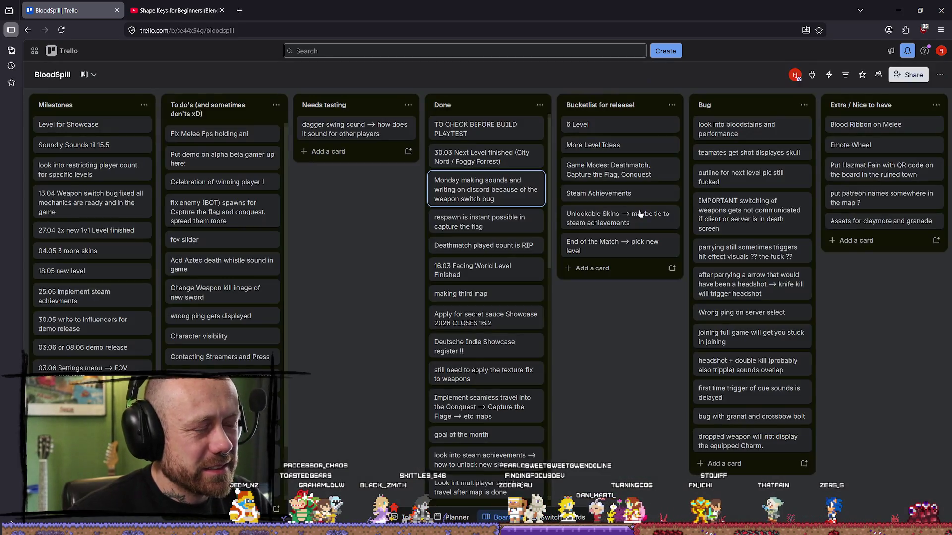
{"action": "scroll", "coordinate": [723, 87], "scroll_direction": "right", "scroll_amount": 15}
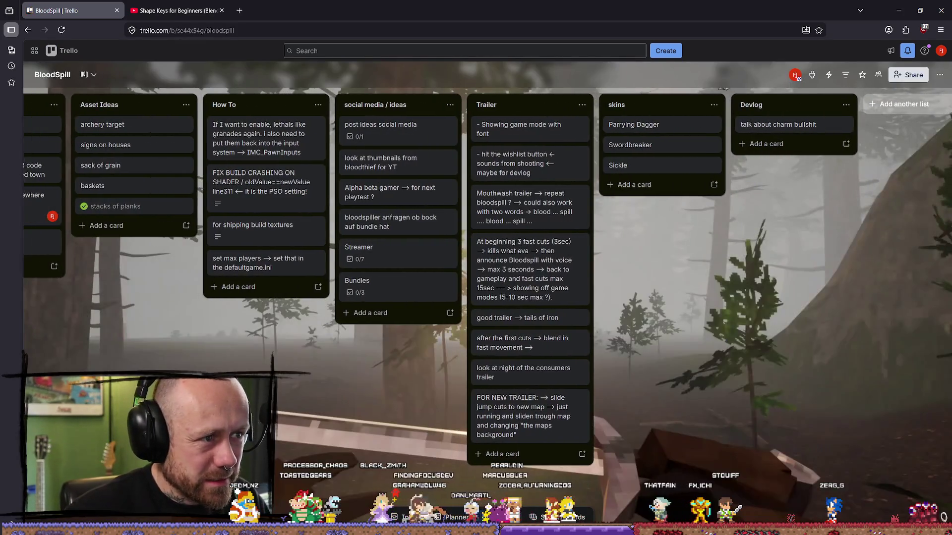
{"action": "scroll", "coordinate": [462, 286], "scroll_direction": "left", "scroll_amount": 5}
{"action": "left_click", "coordinate": [462, 287]}
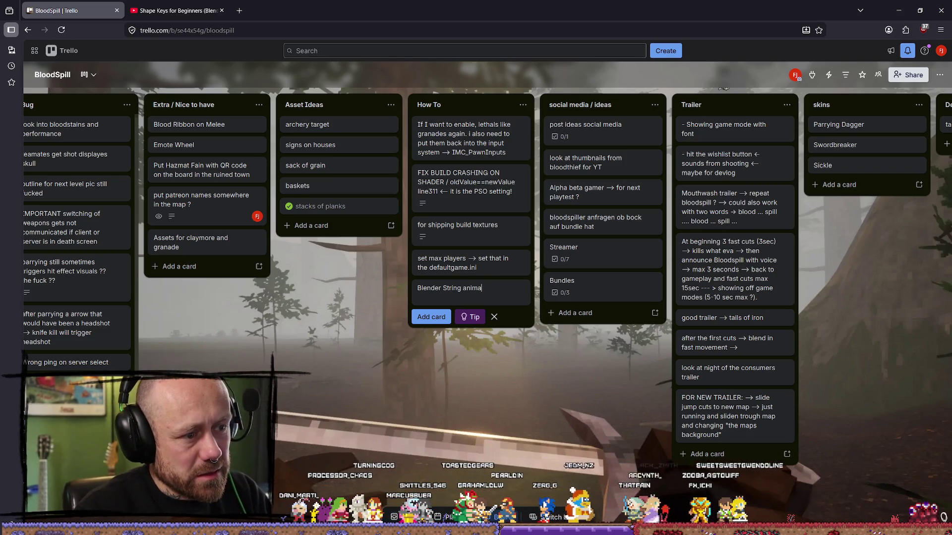
{"action": "type", "text": "tion --> "}
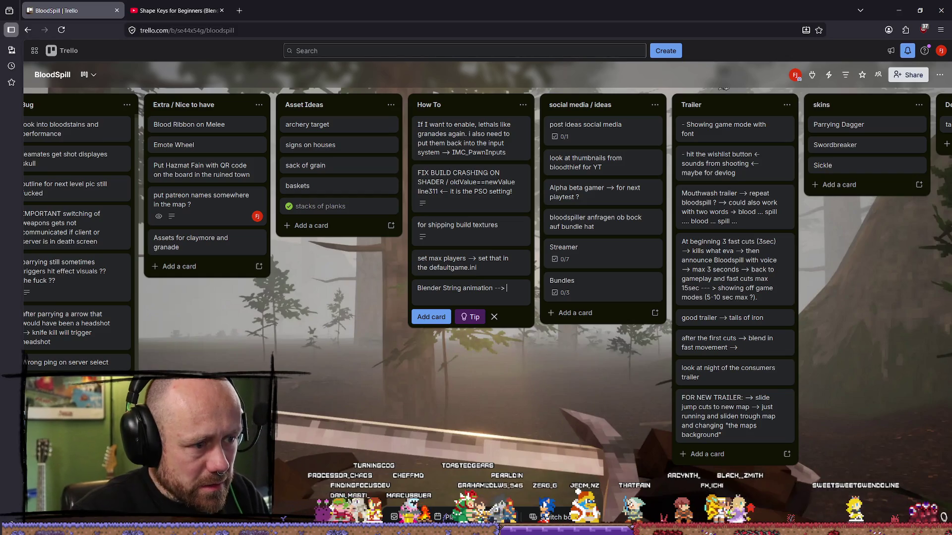
{"action": "type", "text": "shape keys °"}
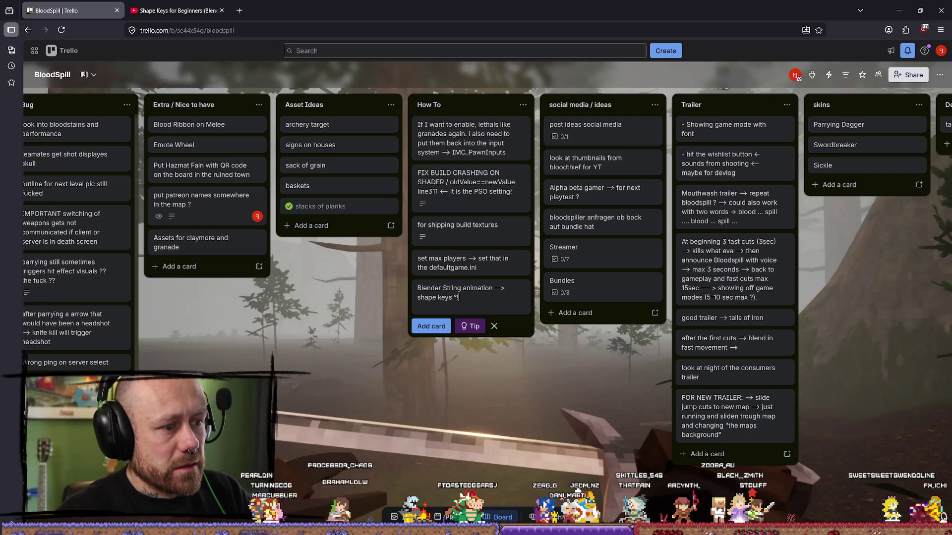
{"action": "type", "text": "!"}
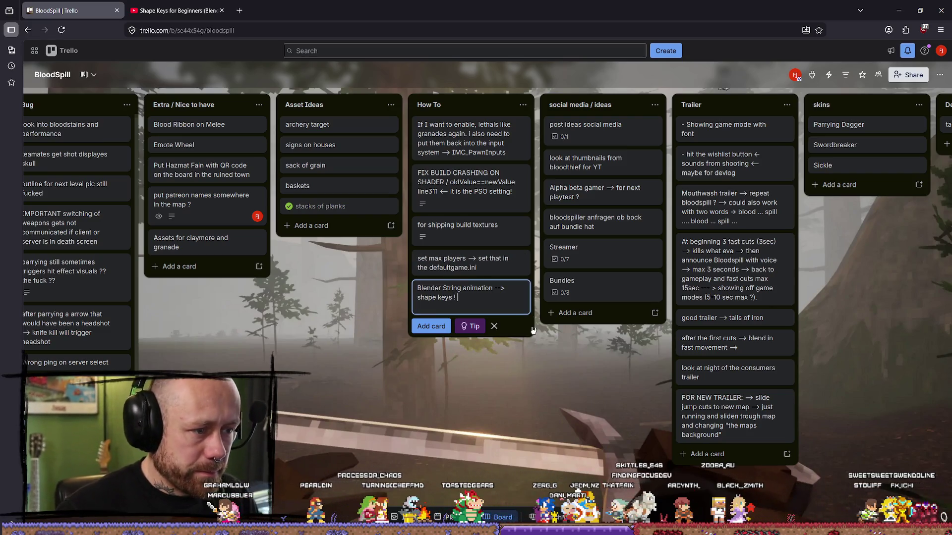
{"action": "key", "text": "Return"}
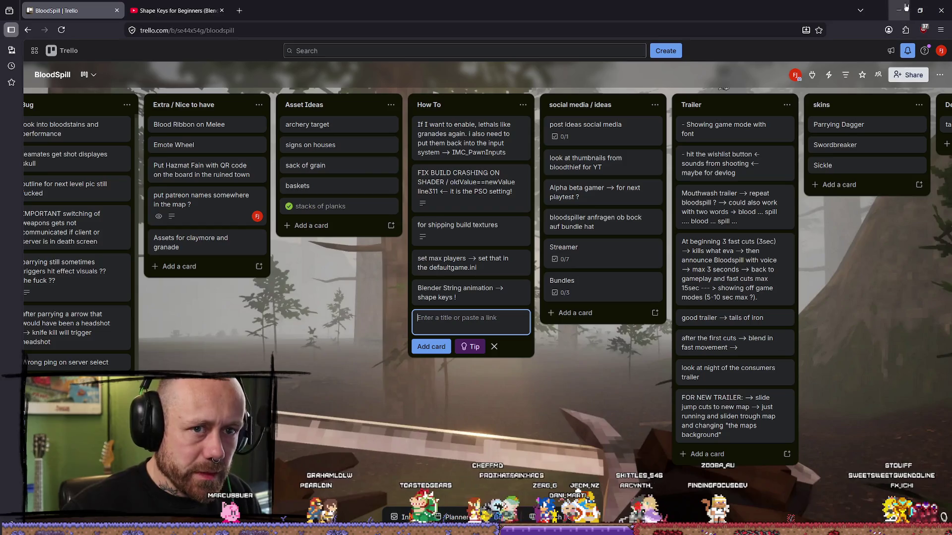
{"action": "left_click", "coordinate": [899, 10]}
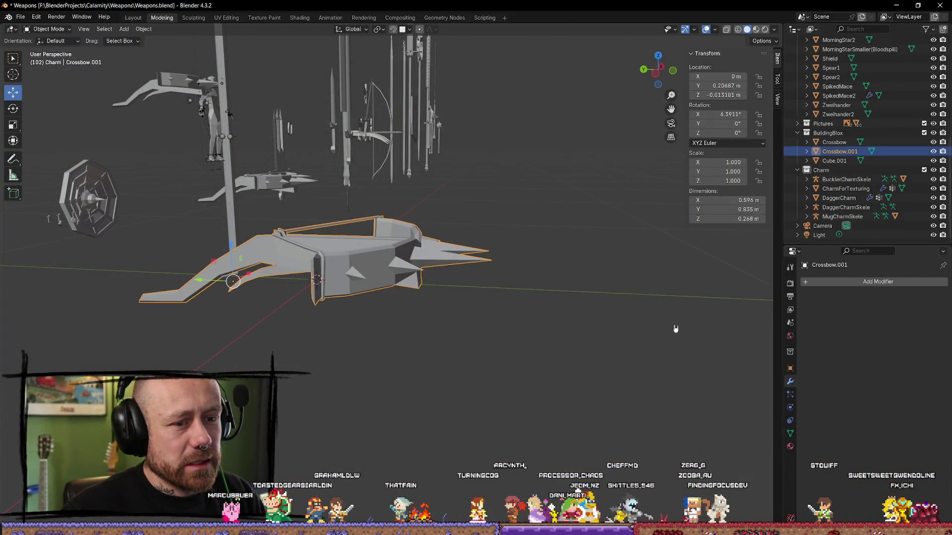
Filter the Properties for 'sha' and select the Crossbow object.
{"action": "left_click", "coordinate": [862, 252]}
{"action": "type", "text": "sha"}
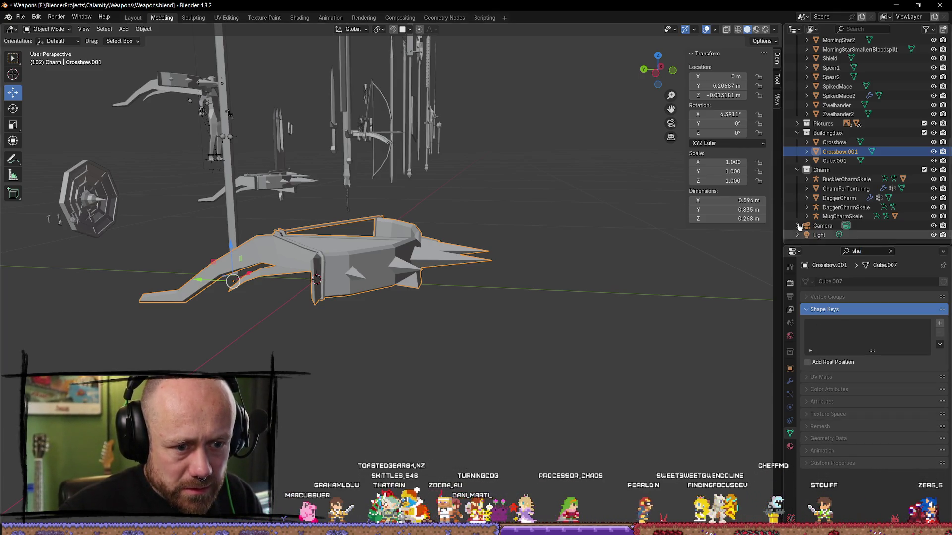
{"action": "left_click", "coordinate": [848, 144]}
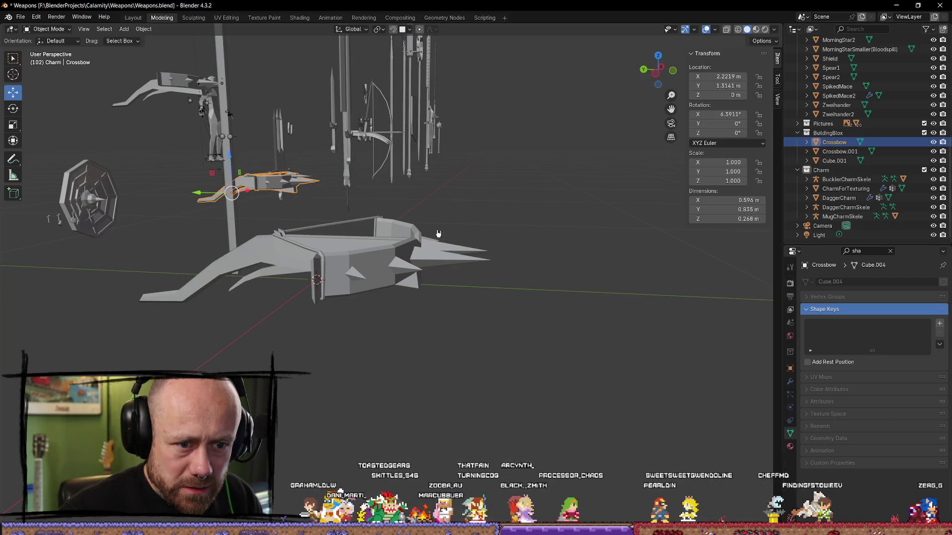
{"action": "scroll", "coordinate": [464, 194], "scroll_direction": "down", "scroll_amount": 2}
{"action": "left_click", "coordinate": [232, 143]}
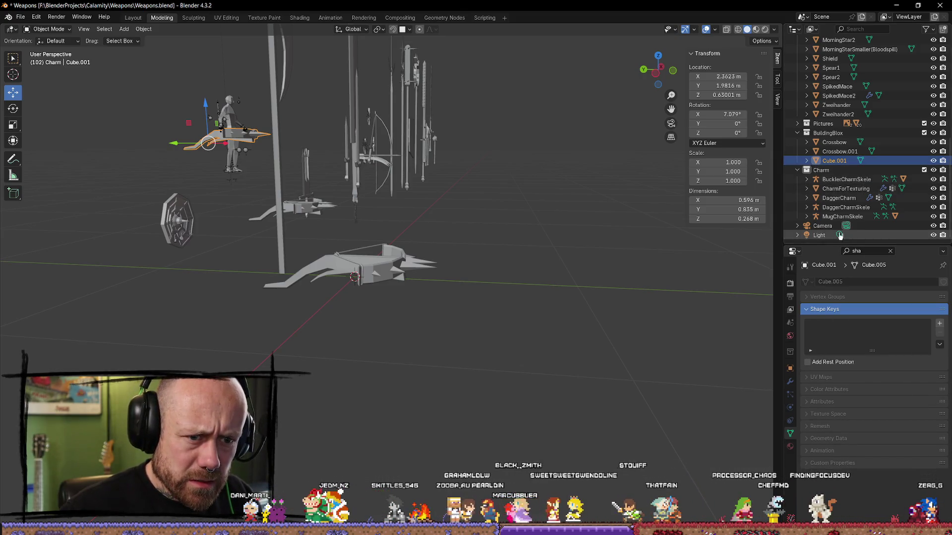
{"action": "left_click", "coordinate": [843, 142]}
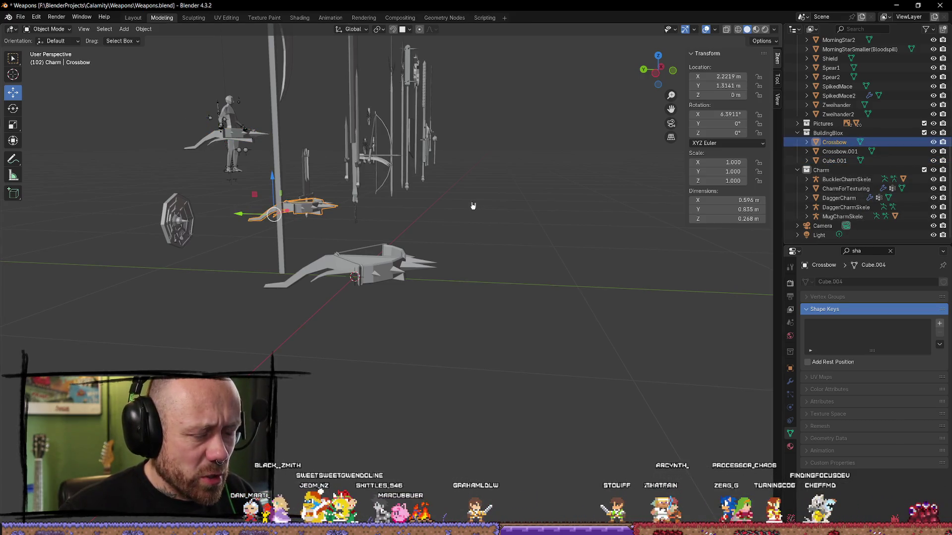
Frame the crossbow and confirm its Shape Keys panel is empty, then go to Unreal.
{"action": "key", "text": "KP_Decimal"}
{"action": "mouse_move", "coordinate": [463, 266]}
{"action": "middle_mouse_down"}
{"action": "mouse_move", "coordinate": [379, 320]}
{"action": "mouse_move", "coordinate": [518, 309]}
{"action": "middle_mouse_up"}
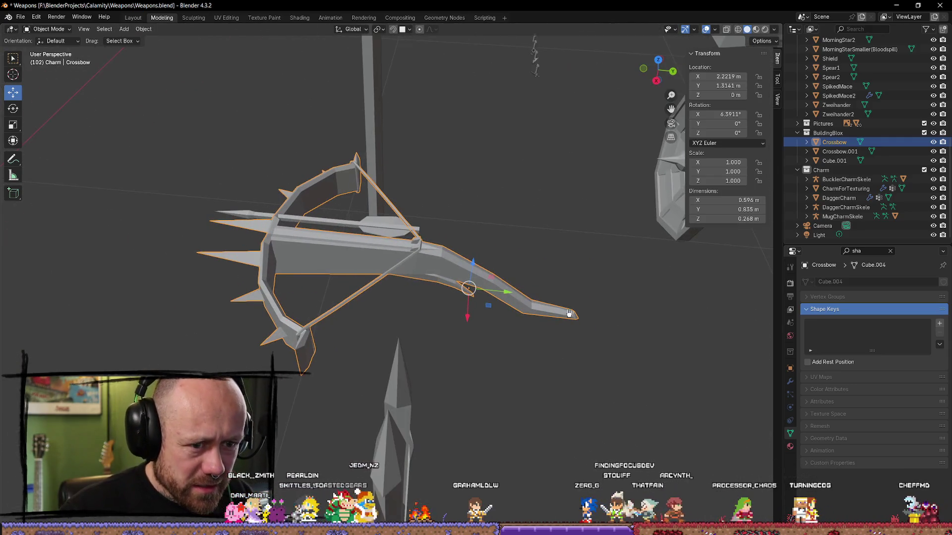
{"action": "left_click", "coordinate": [891, 252]}
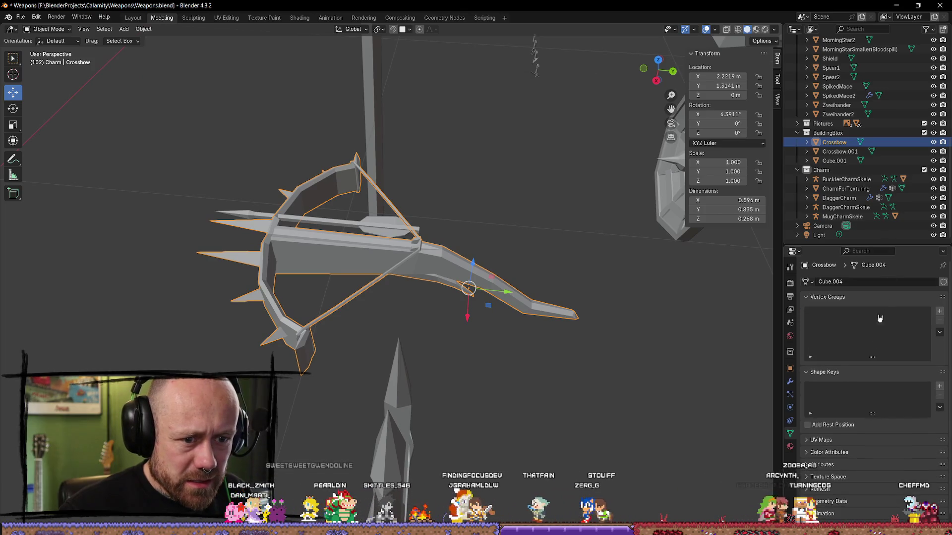
{"action": "scroll", "coordinate": [873, 397], "scroll_direction": "down", "scroll_amount": 1}
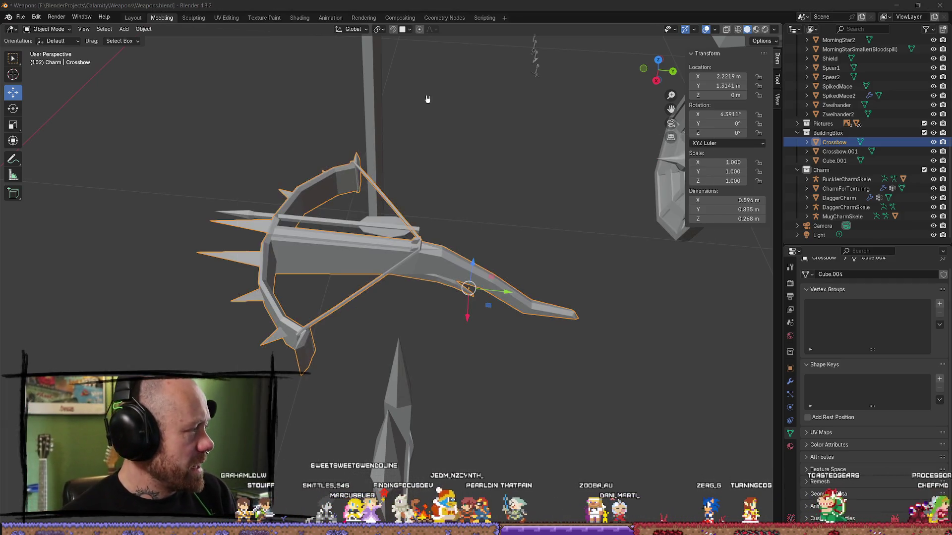
{"action": "key", "text": "alt+Tab"}
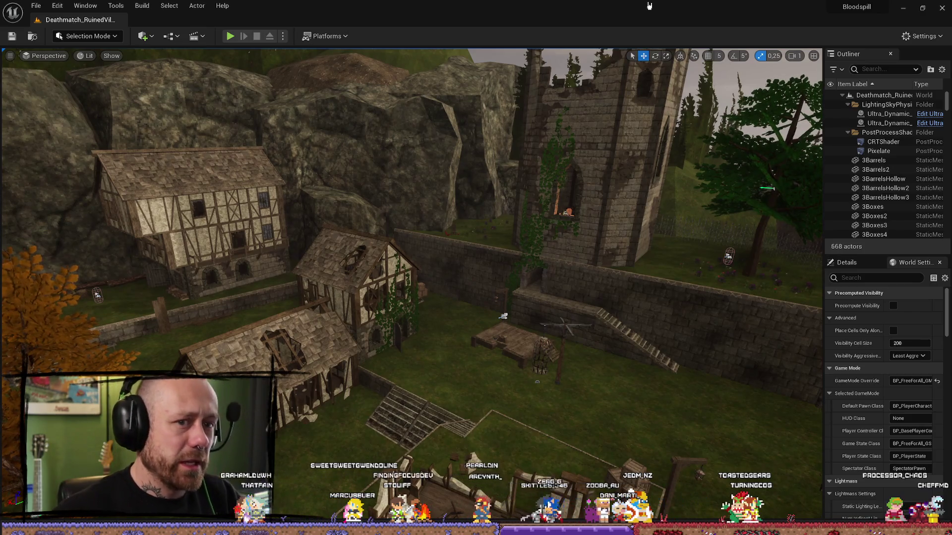
Find BP_Crossbow in the FPS/Blueprints folder and open it maximized.
{"action": "key", "text": "ctrl+space"}
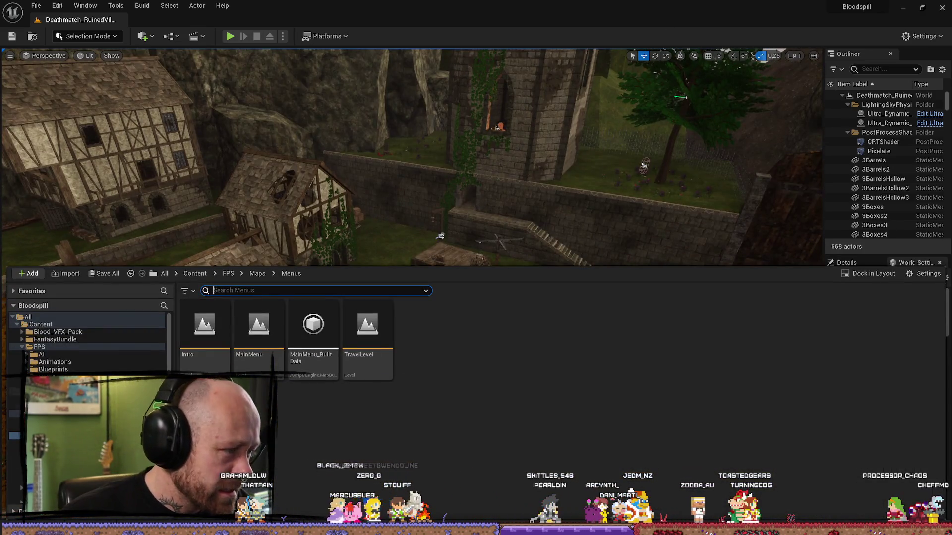
{"action": "left_click", "coordinate": [57, 369]}
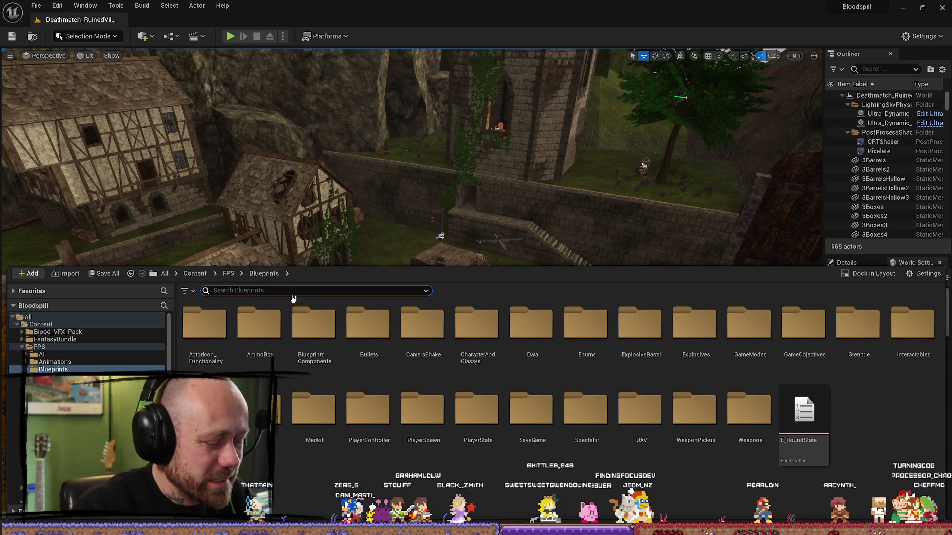
{"action": "type", "text": "crossbow"}
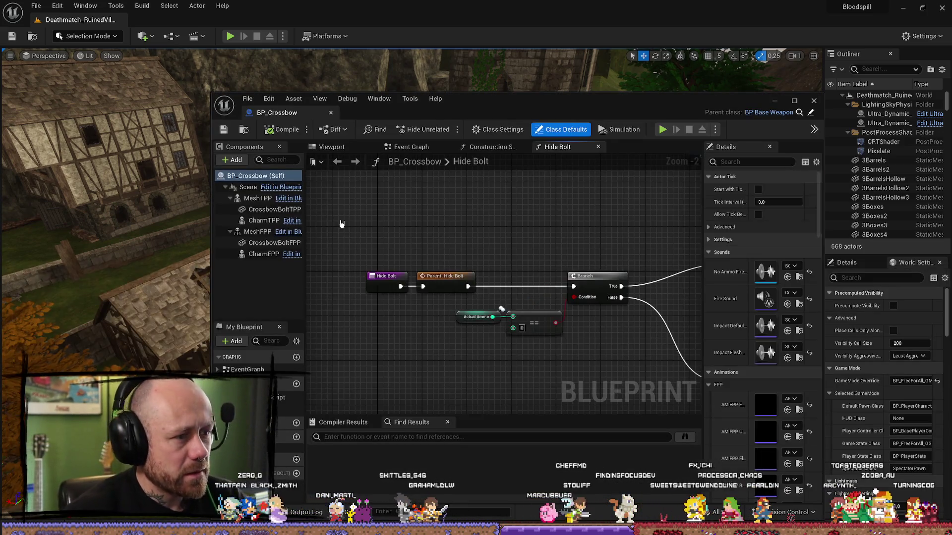
{"action": "left_click", "coordinate": [794, 101]}
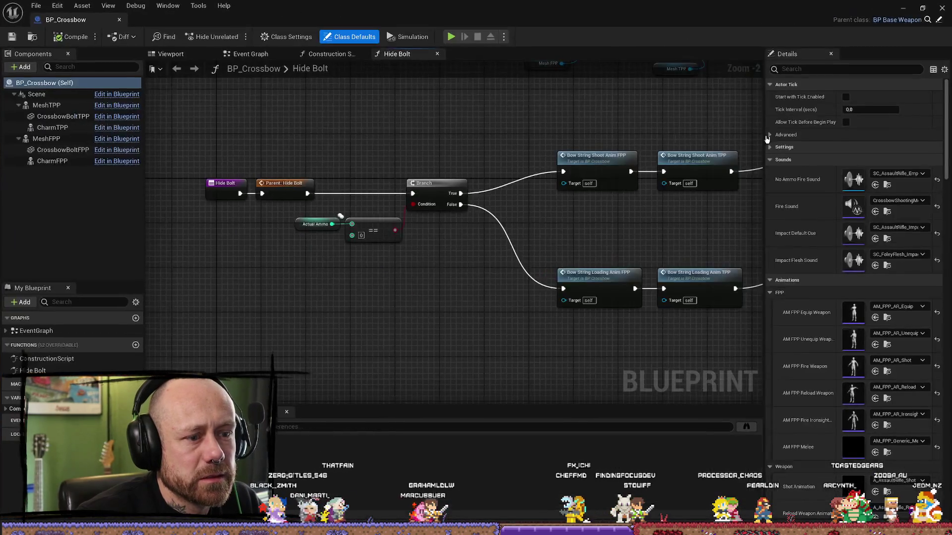
{"action": "right_click_drag", "start_coordinate": [640, 240], "coordinate": [471, 236]}
{"action": "scroll", "coordinate": [511, 226], "scroll_direction": "down", "scroll_amount": 3}
{"action": "scroll", "coordinate": [512, 226], "scroll_direction": "up", "scroll_amount": 4}
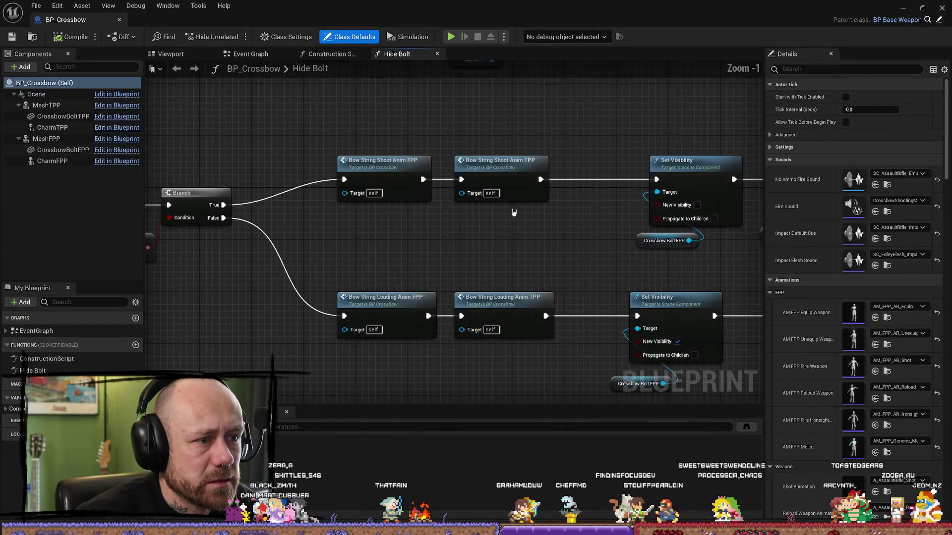
{"action": "scroll", "coordinate": [410, 243], "scroll_direction": "down", "scroll_amount": 2}
{"action": "right_click_drag", "start_coordinate": [410, 242], "coordinate": [511, 240]}
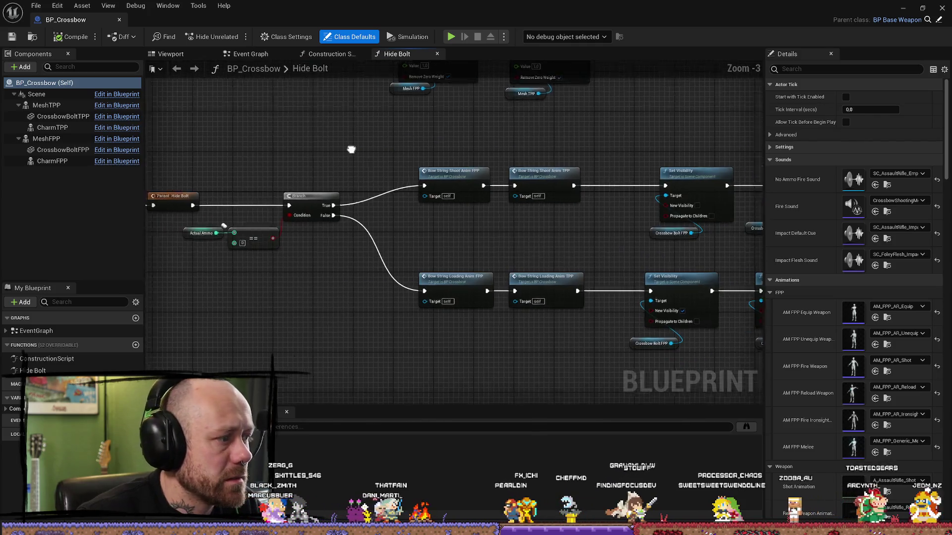
Open the EventGraph and centre the LoseString Set Morph Target nodes.
{"action": "double_click", "coordinate": [36, 331]}
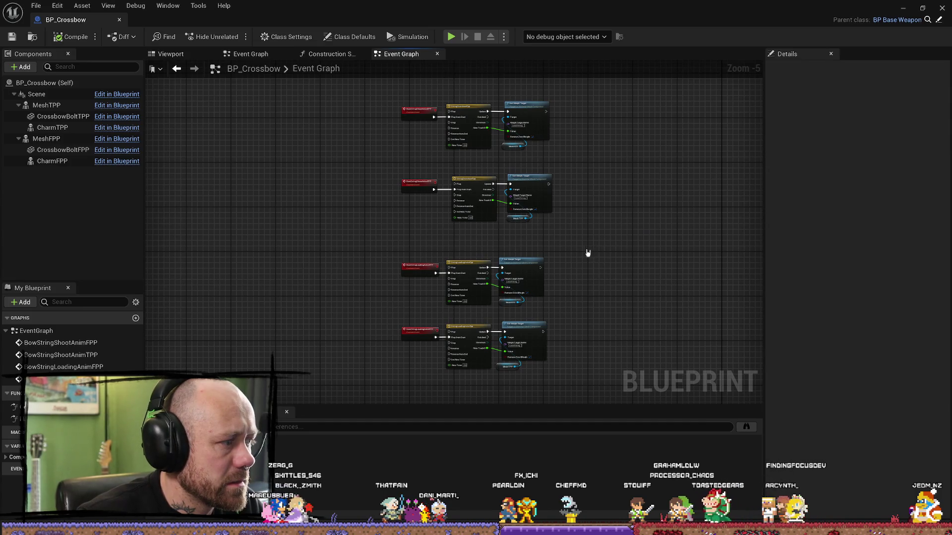
{"action": "scroll", "coordinate": [546, 214], "scroll_direction": "up", "scroll_amount": 5}
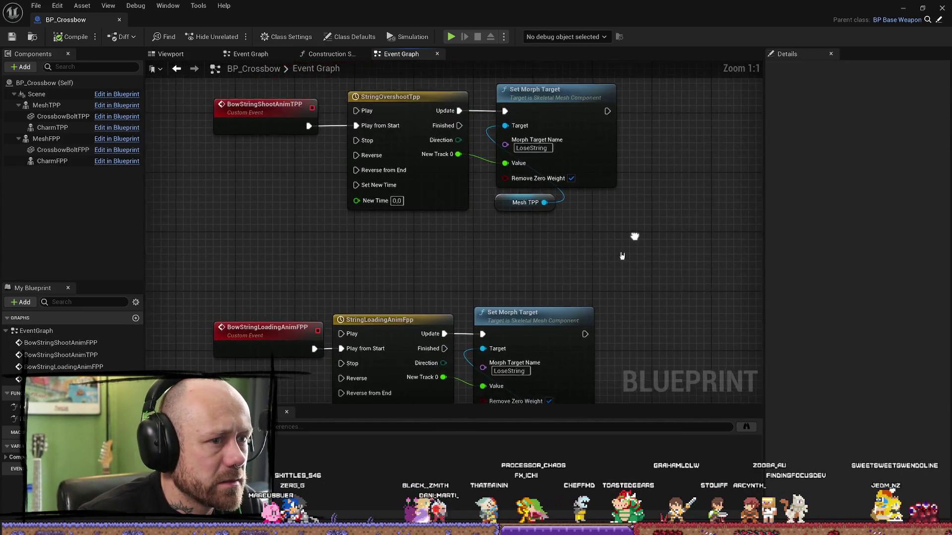
{"action": "right_click_drag", "start_coordinate": [637, 161], "coordinate": [618, 229]}
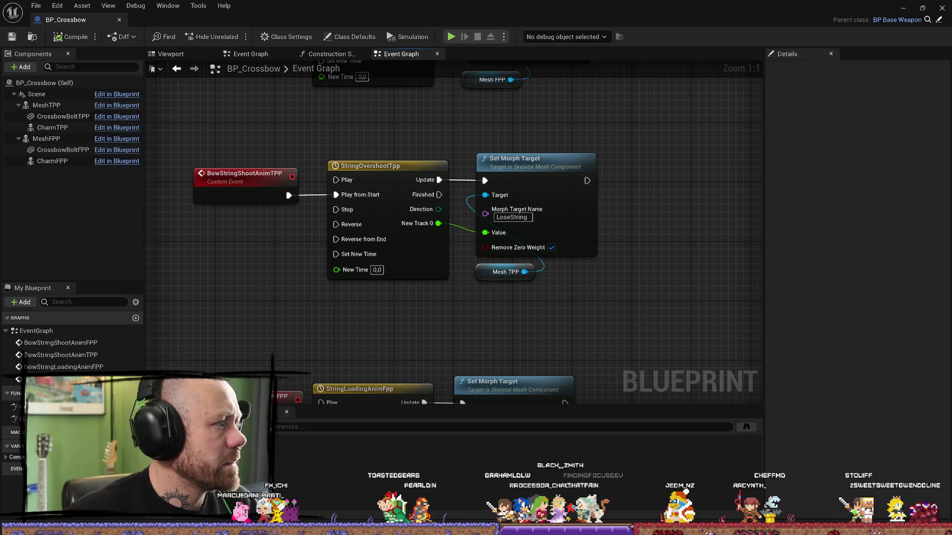
{"action": "key", "text": "alt+Tab"}
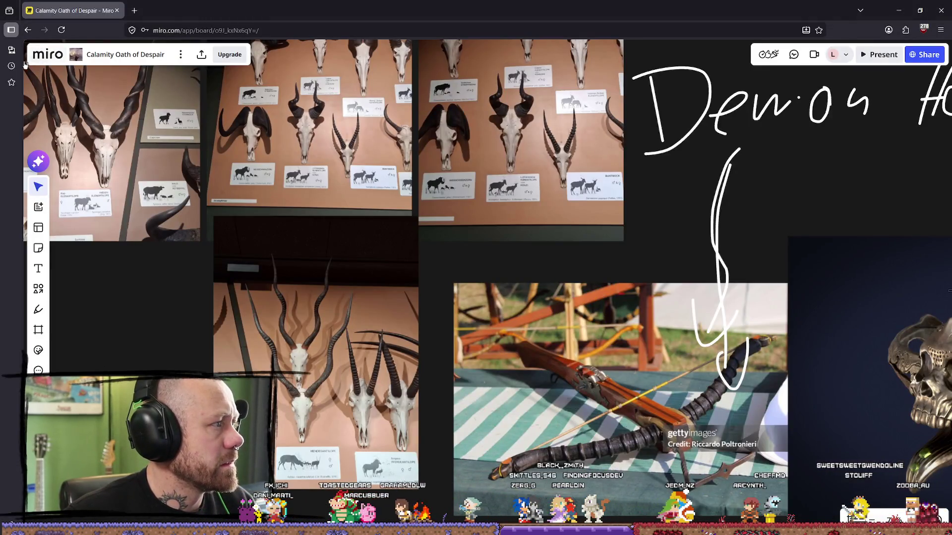
Search YouTube for 'blender morph target' and open the BLENDER to UNREAL Shape Keys and Morph Targets video.
{"action": "key", "text": "alt+Tab"}
{"action": "left_click", "coordinate": [207, 18]}
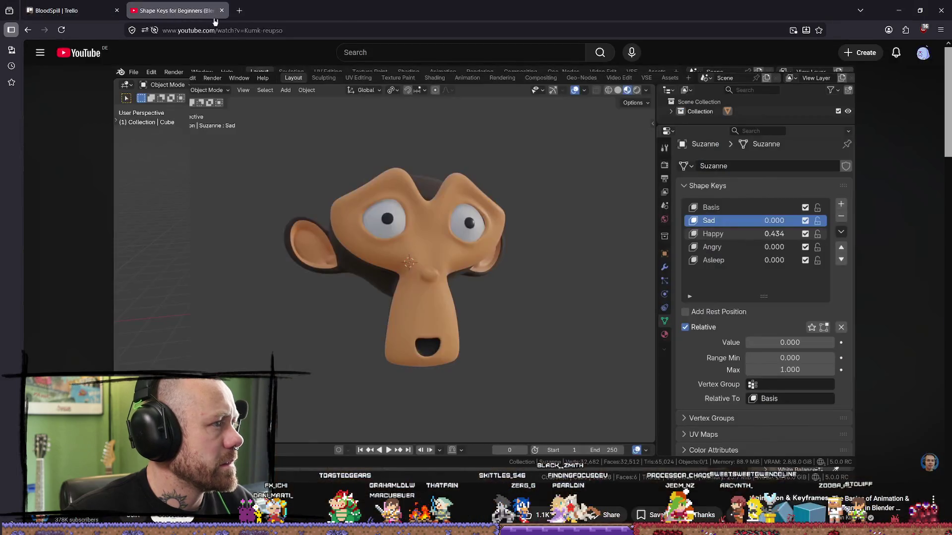
{"action": "left_click", "coordinate": [396, 46]}
{"action": "type", "text": "blend"}
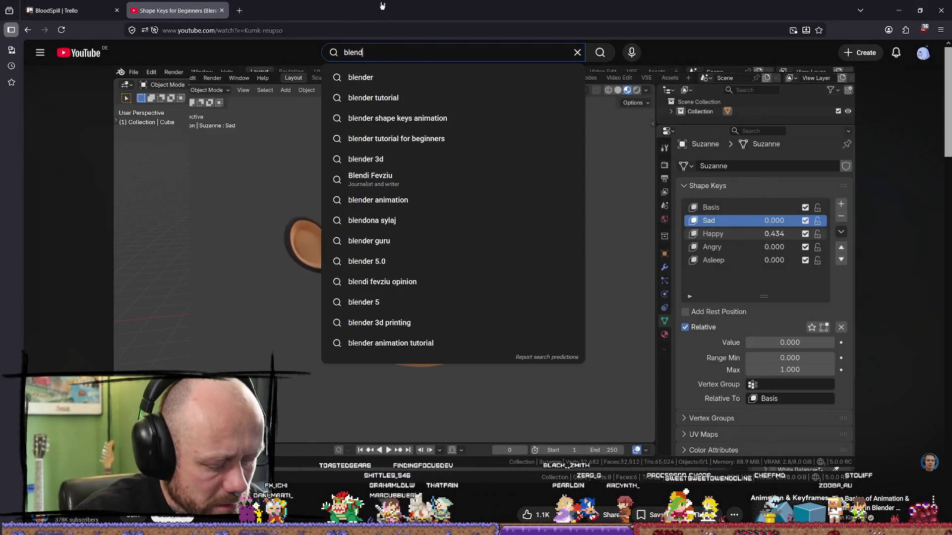
{"action": "type", "text": "er morph target"}
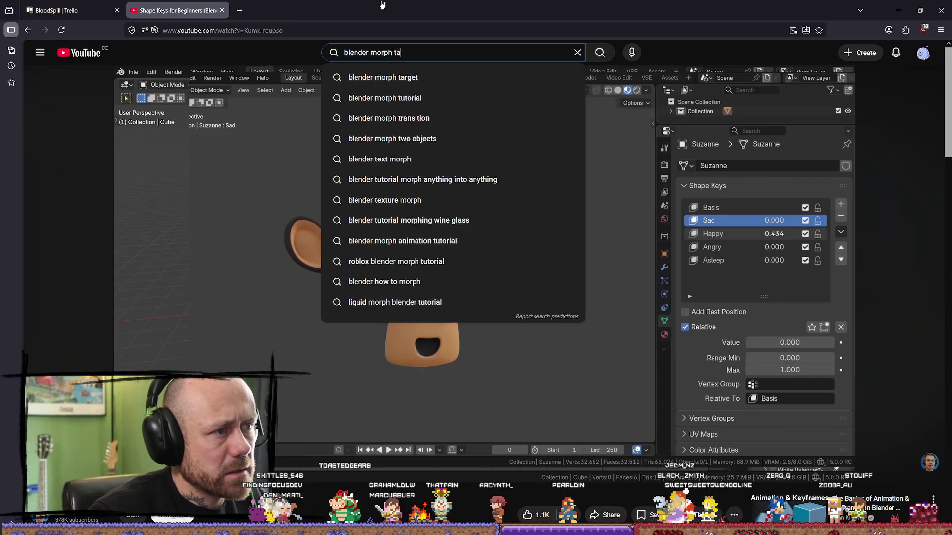
{"action": "key", "text": "Return"}
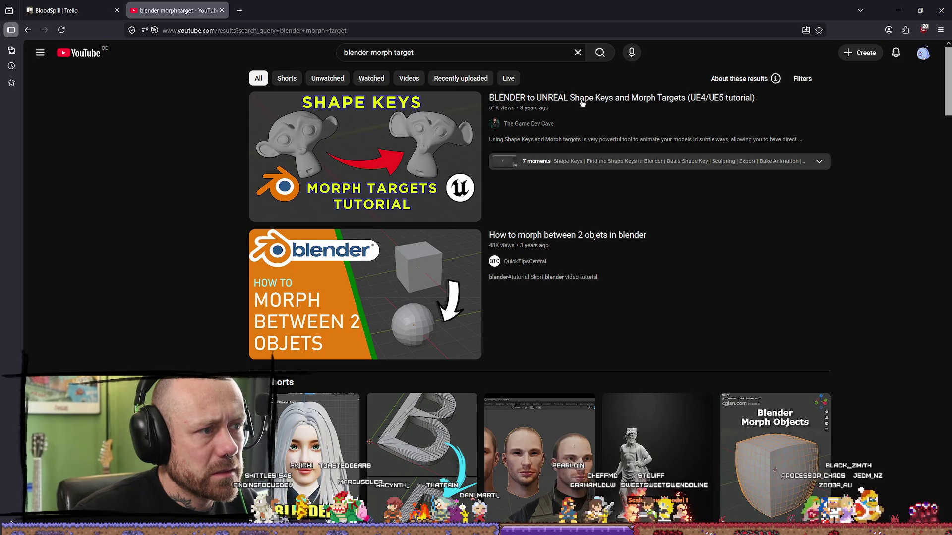
{"action": "left_click", "coordinate": [597, 109]}
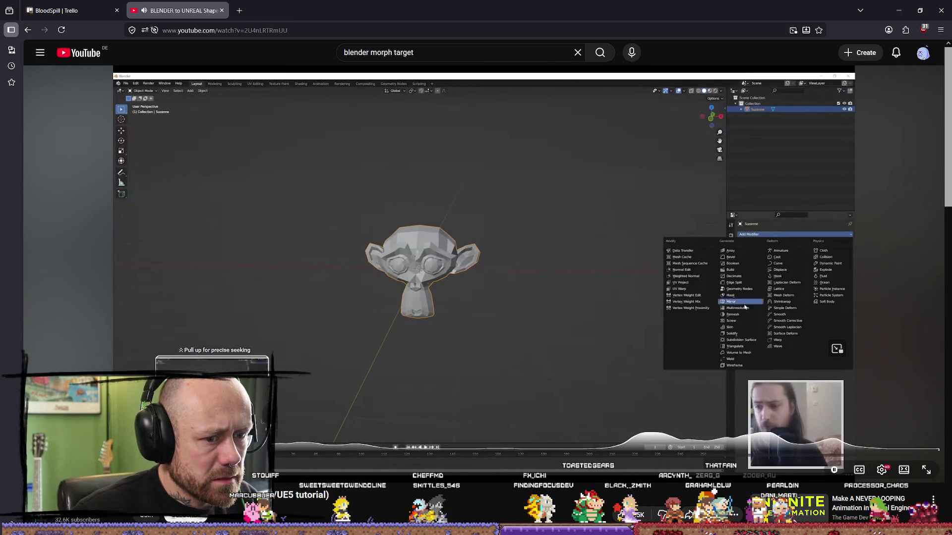
Skip the tutorial to its Unreal morph target preview, pause, and select the video URL.
{"action": "left_click_drag", "start_coordinate": [236, 454], "coordinate": [331, 455]}
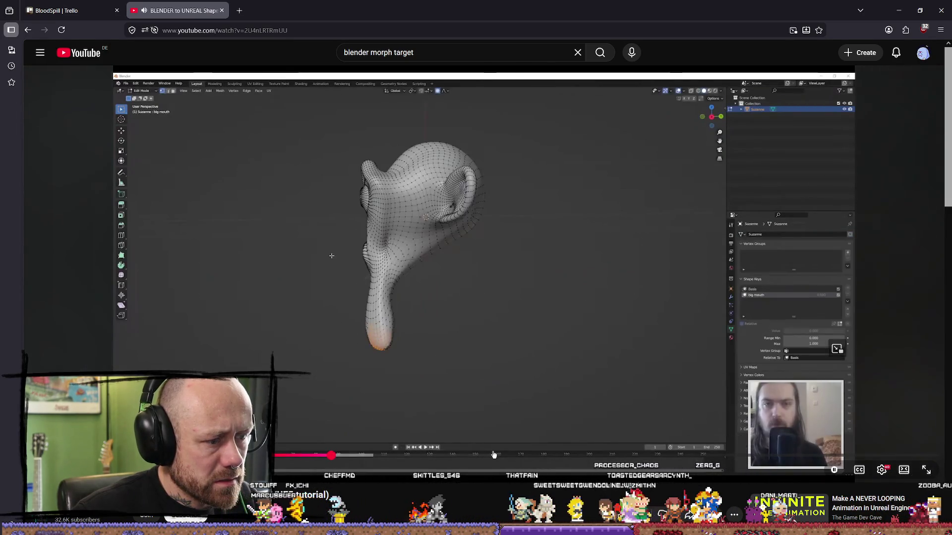
{"action": "left_click_drag", "start_coordinate": [485, 454], "coordinate": [560, 454]}
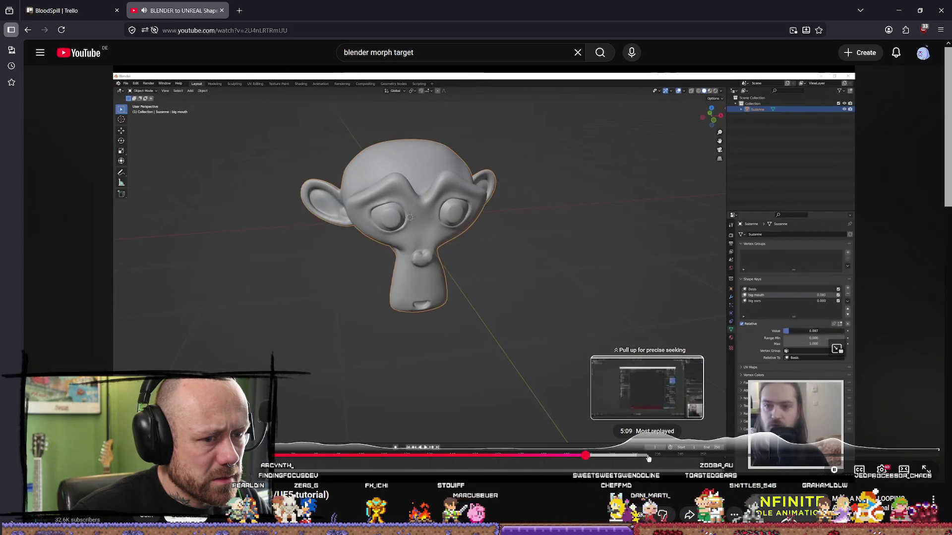
{"action": "left_click", "coordinate": [649, 458]}
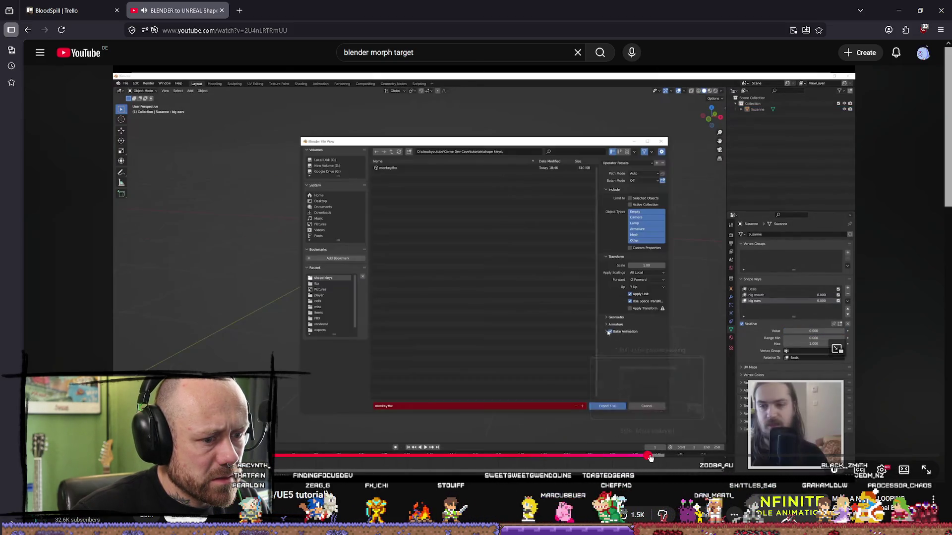
{"action": "left_click", "coordinate": [677, 455]}
{"action": "left_click", "coordinate": [783, 455]}
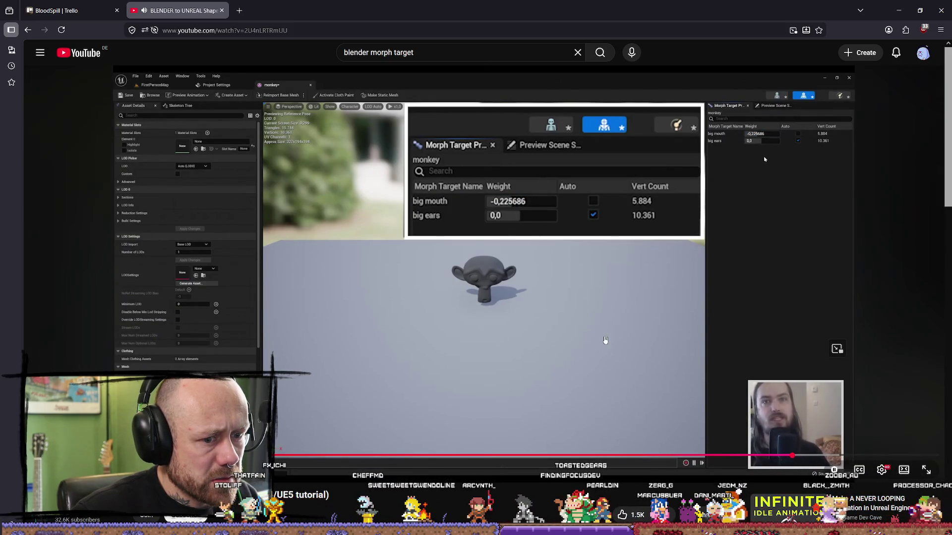
{"action": "left_click", "coordinate": [517, 244]}
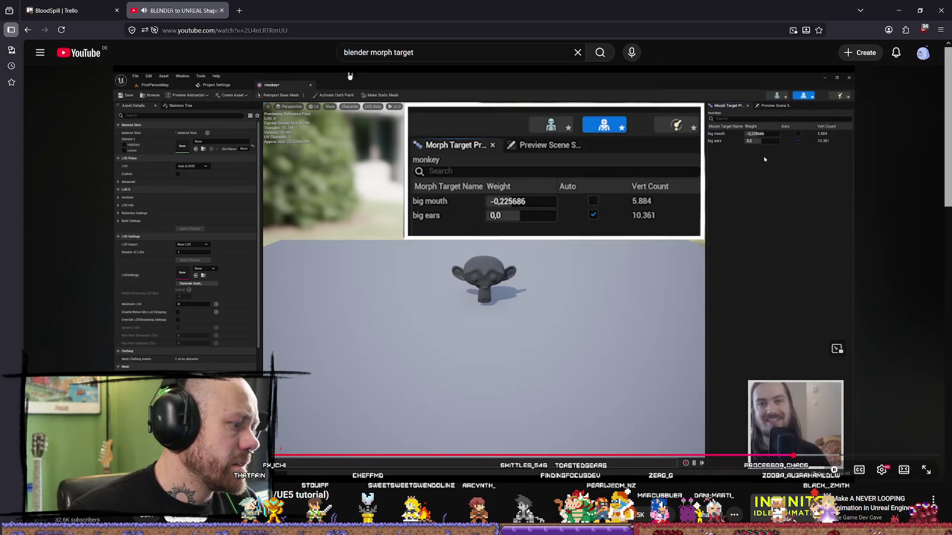
{"action": "left_click", "coordinate": [359, 29]}
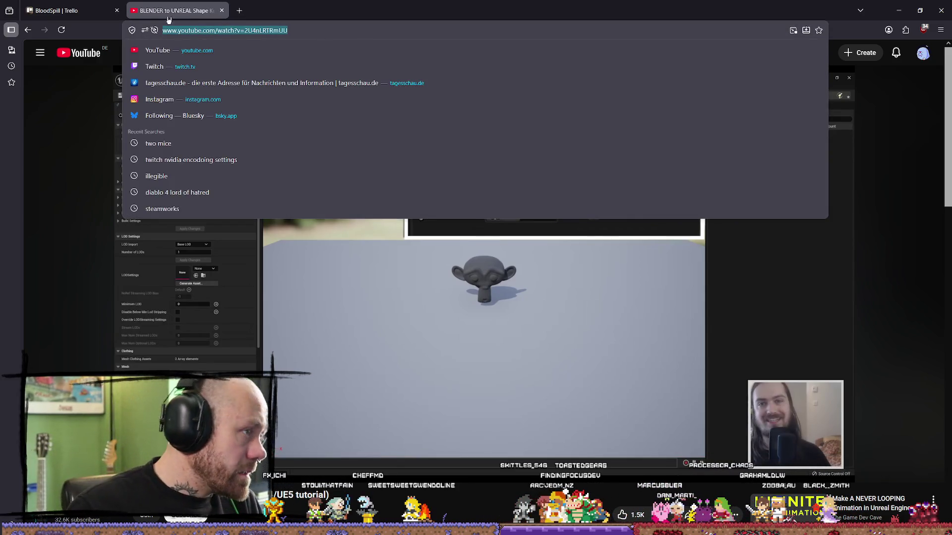
Paste the tutorial link into the Blender String animation card's description.
{"action": "key", "text": "Escape"}
{"action": "left_click", "coordinate": [69, 10]}
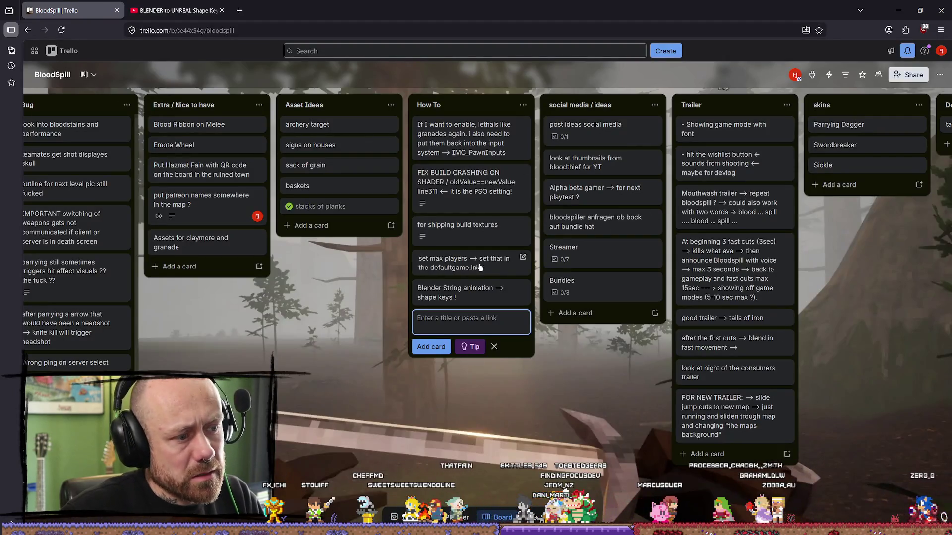
{"action": "left_click", "coordinate": [461, 294]}
{"action": "left_click", "coordinate": [389, 209]}
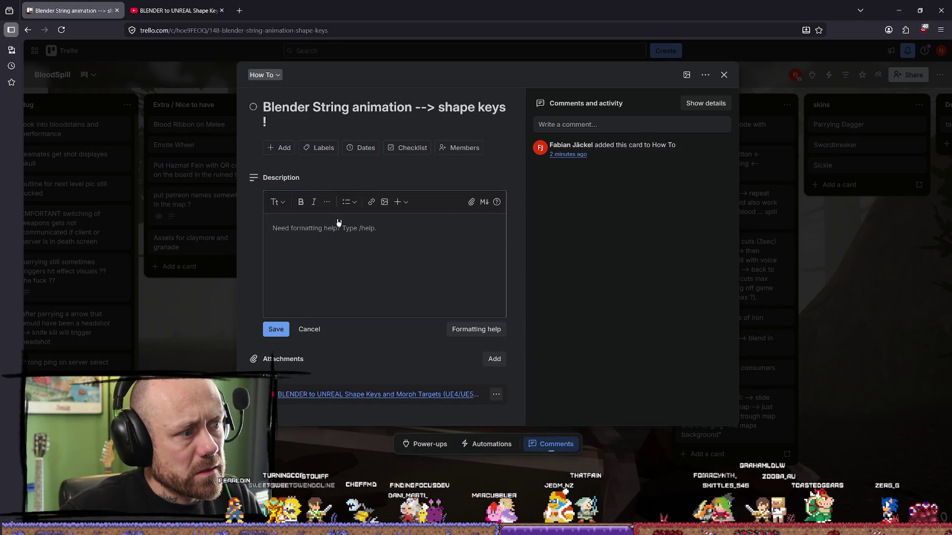
{"action": "key", "text": "ctrl+v"}
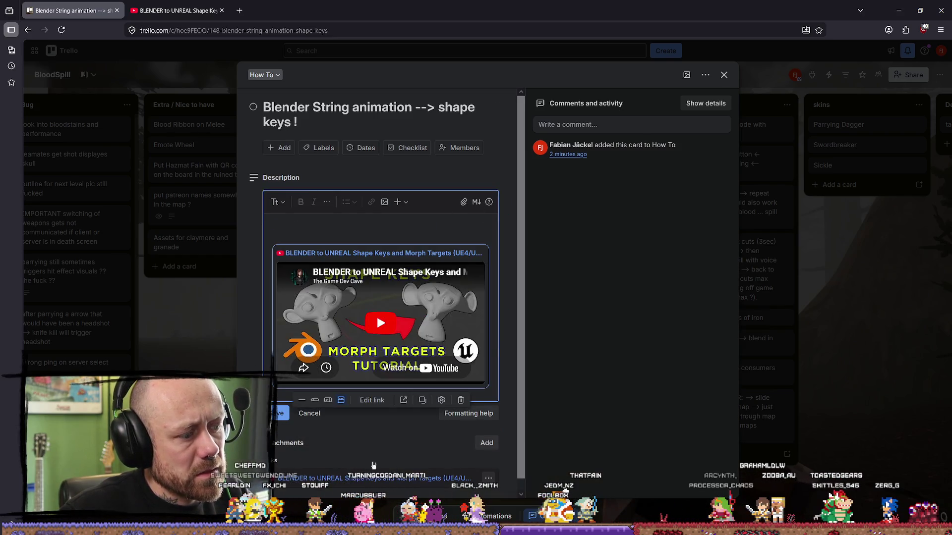
{"action": "left_click", "coordinate": [351, 224]}
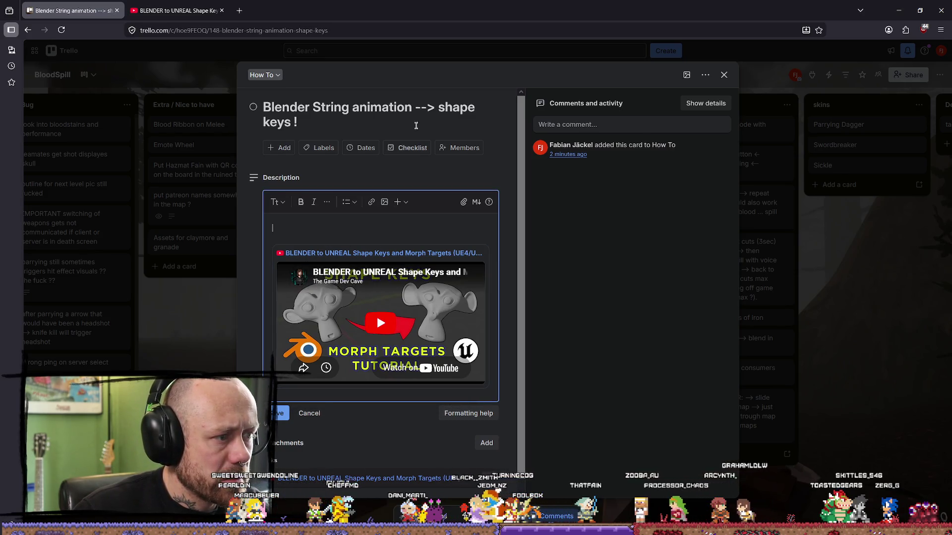
Retitle the card 'Blender String animation --> shape keys and morph targets !' and close it.
{"action": "left_click", "coordinate": [448, 120]}
{"action": "key", "text": "Left"}
{"action": "key", "text": "Left"}
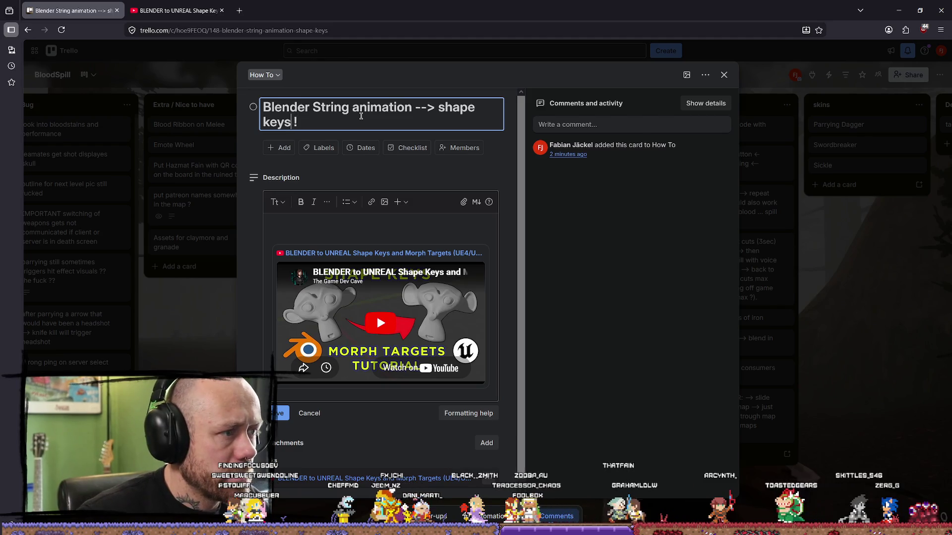
{"action": "type", "text": "morph"}
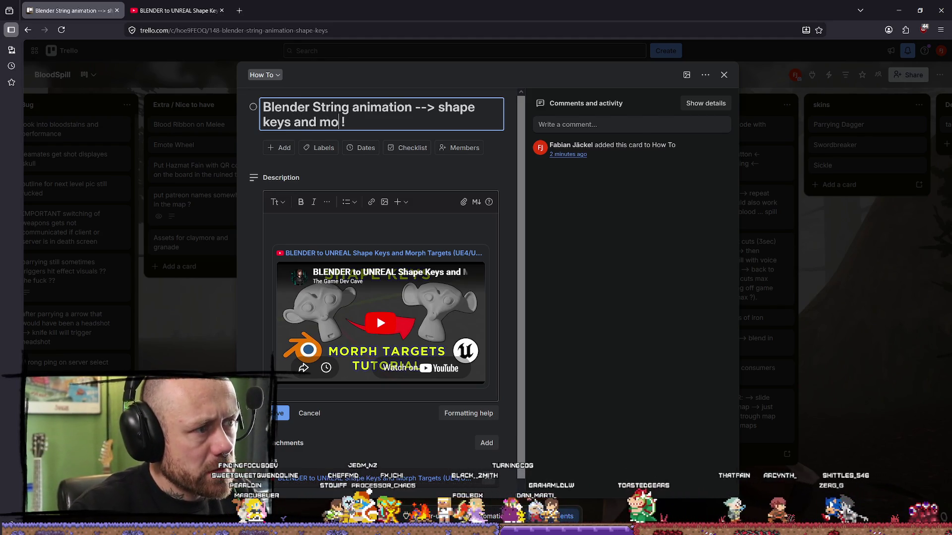
{"action": "type", "text": " targets"}
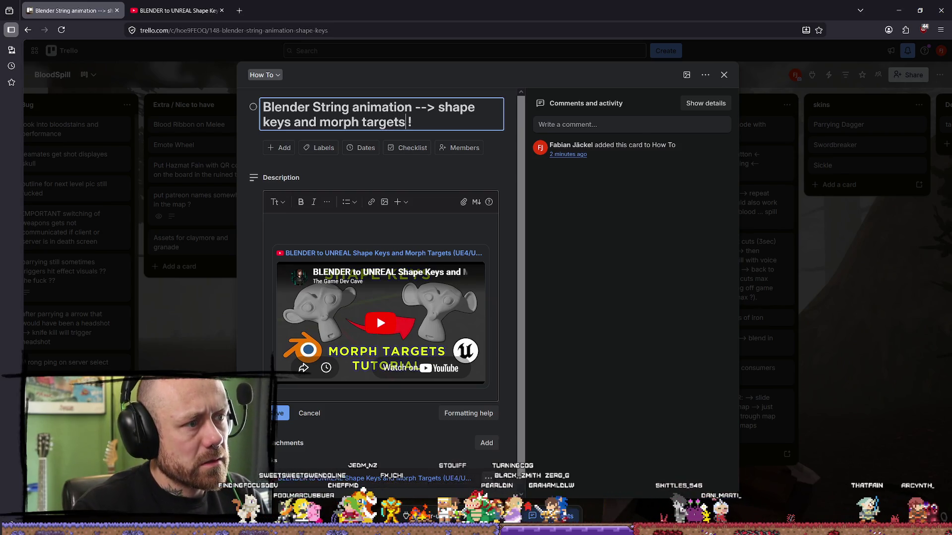
{"action": "key", "text": "Return"}
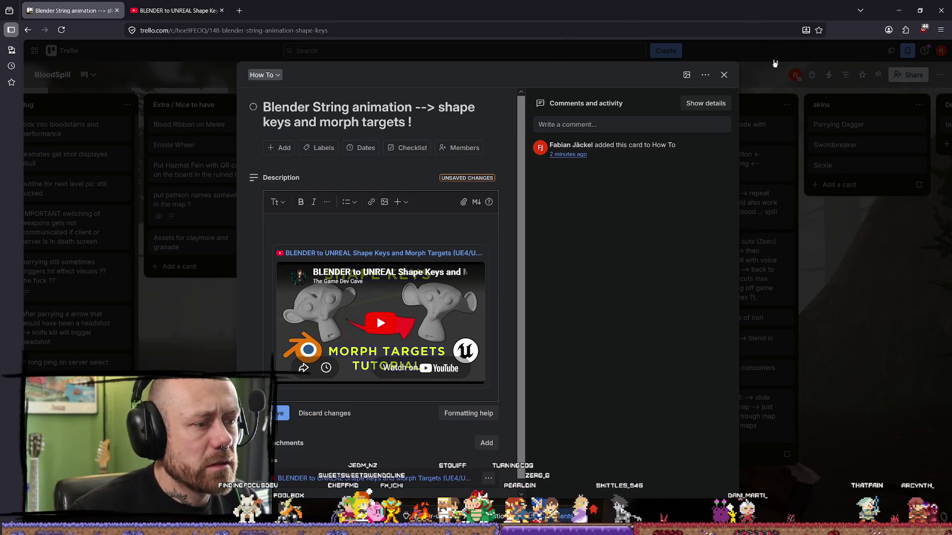
{"action": "left_click", "coordinate": [725, 76]}
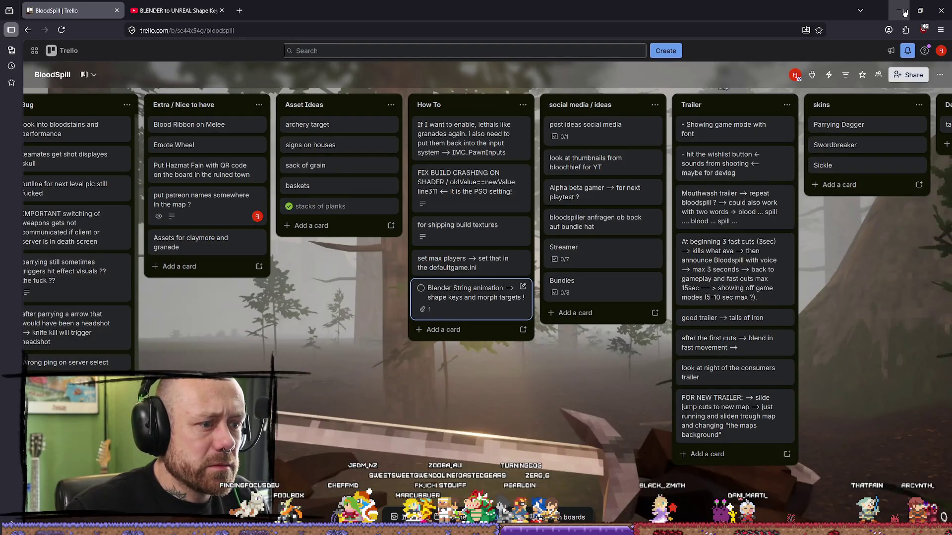
{"action": "left_click", "coordinate": [904, 12]}
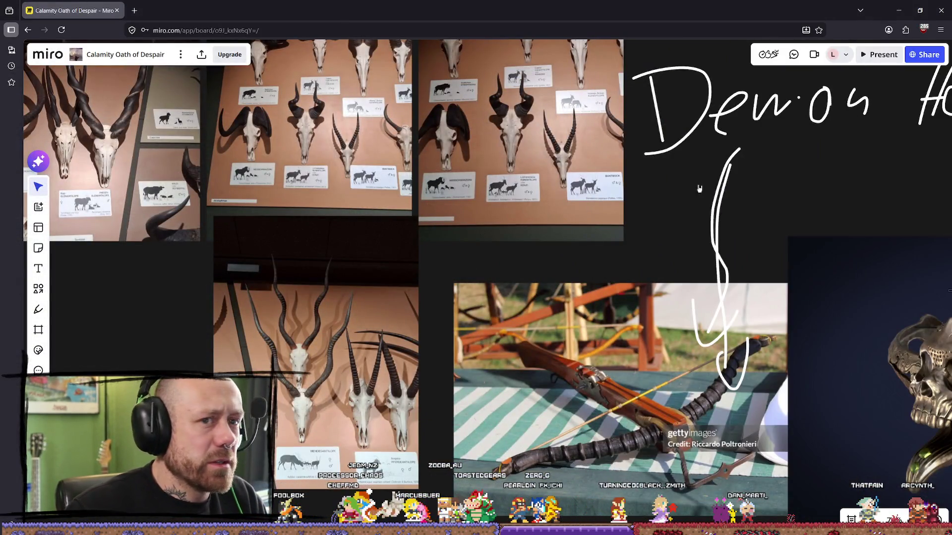
Orbit around the crossbow in Blender, then select CrossbowBoltTPP in Unreal's BP_Crossbow.
{"action": "key", "text": "alt+Tab"}
{"action": "mouse_move", "coordinate": [618, 175]}
{"action": "middle_mouse_down"}
{"action": "mouse_move", "coordinate": [587, 183]}
{"action": "mouse_move", "coordinate": [854, 343]}
{"action": "middle_mouse_up"}
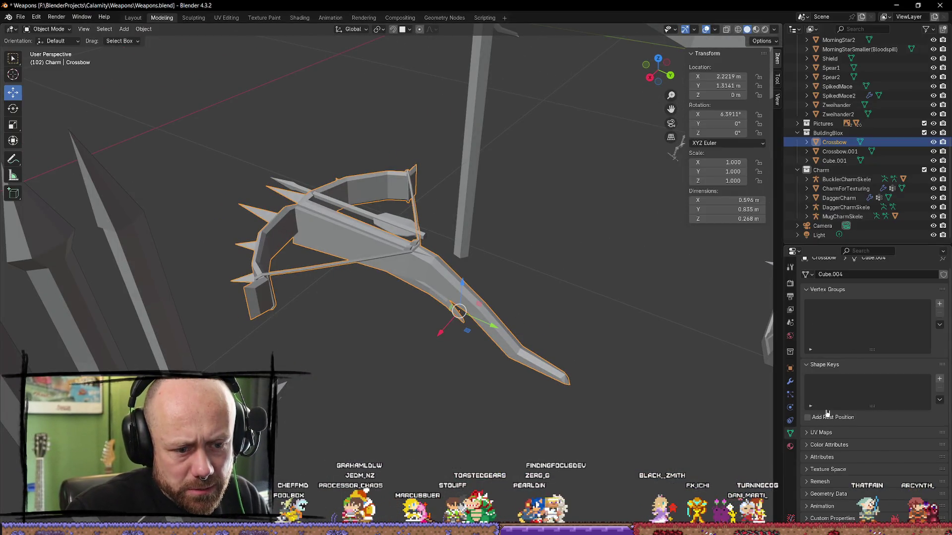
{"action": "scroll", "coordinate": [639, 331], "scroll_direction": "down", "scroll_amount": 5}
{"action": "mouse_move", "coordinate": [454, 300]}
{"action": "middle_mouse_down"}
{"action": "mouse_move", "coordinate": [374, 283]}
{"action": "mouse_move", "coordinate": [446, 268]}
{"action": "middle_mouse_up"}
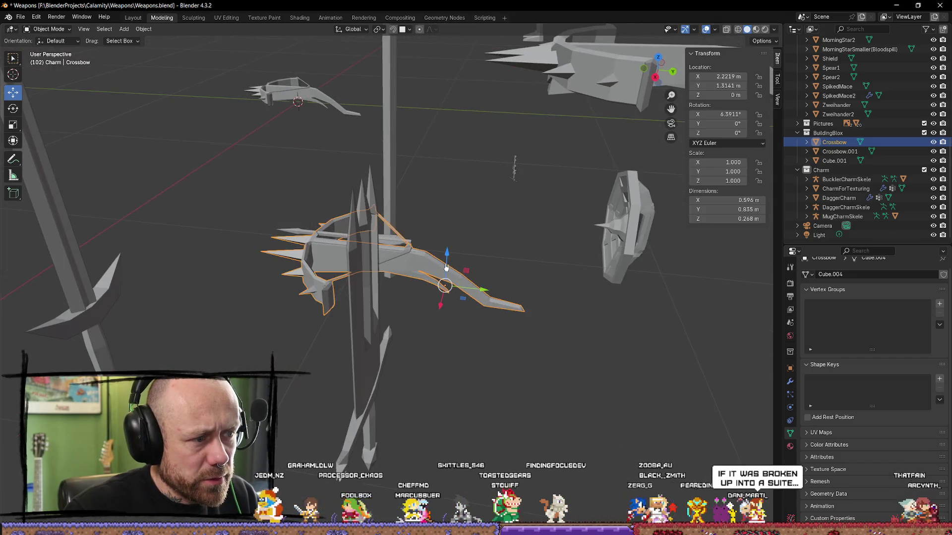
{"action": "middle_click_drag", "start_coordinate": [423, 350], "coordinate": [469, 284]}
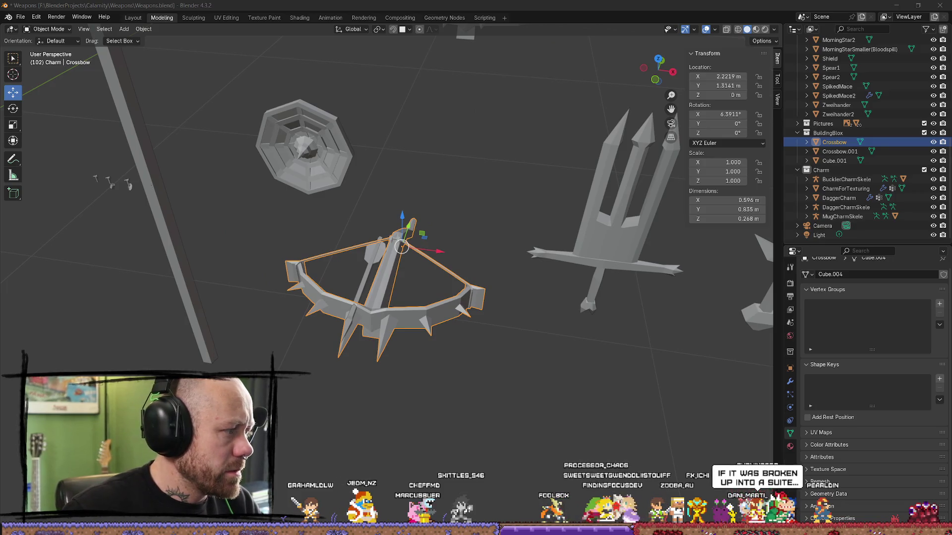
{"action": "key", "text": "alt+Tab"}
{"action": "left_click", "coordinate": [73, 118]}
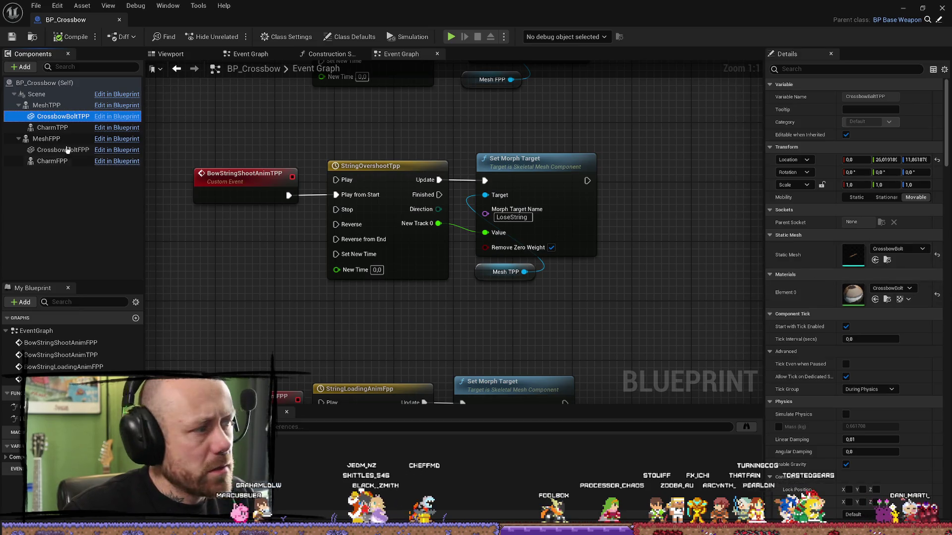
Open the MeshTPP component's crossbow skeletal mesh and its Morph Target Preview list.
{"action": "left_click", "coordinate": [47, 105]}
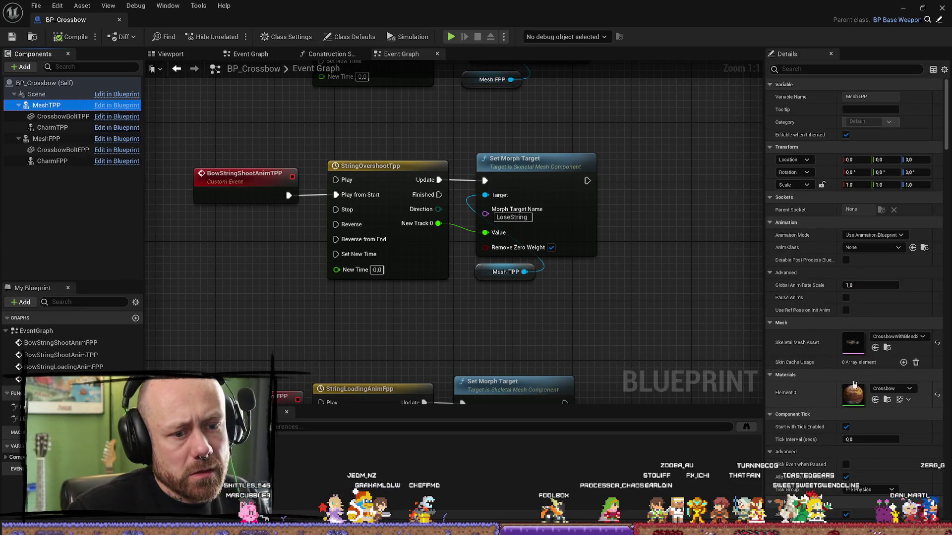
{"action": "left_click", "coordinate": [886, 349]}
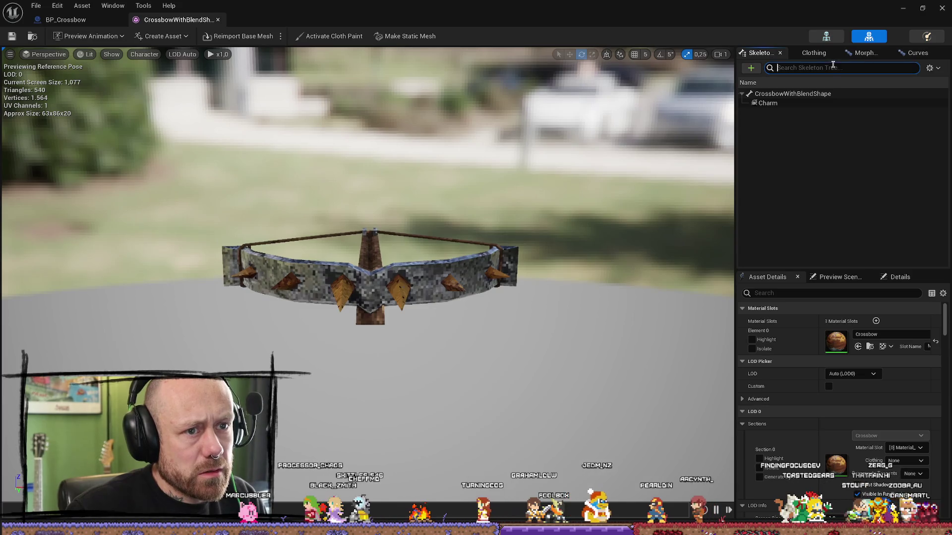
{"action": "type", "text": "morp"}
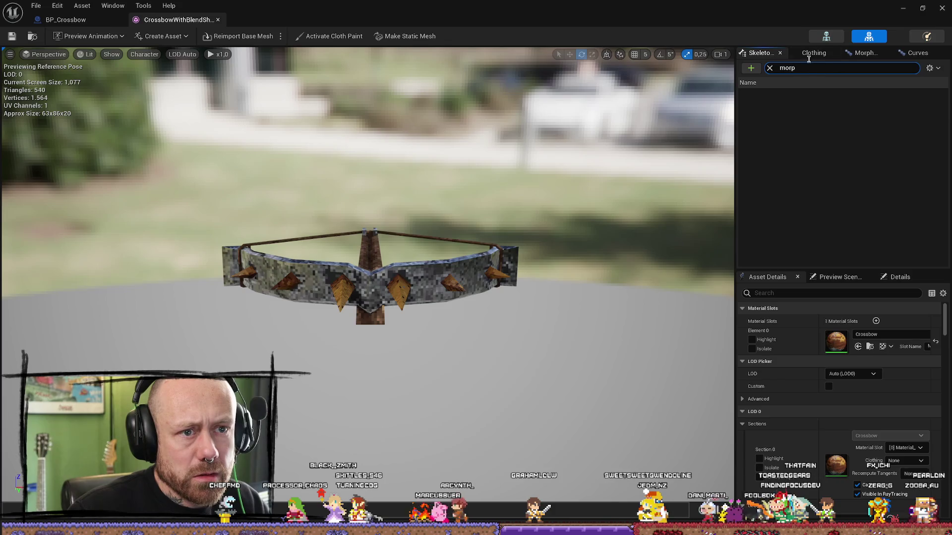
{"action": "left_click", "coordinate": [814, 52]}
{"action": "left_click", "coordinate": [867, 53]}
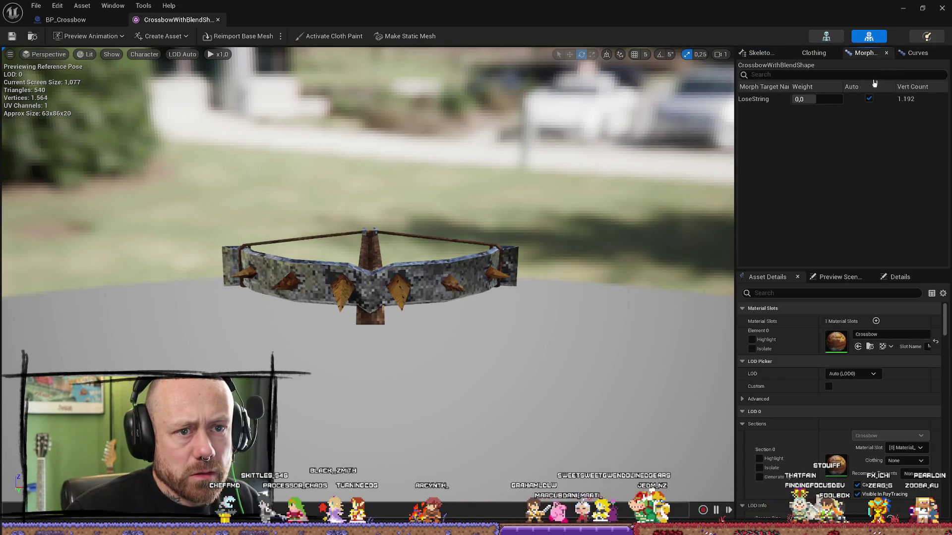
{"action": "scroll", "coordinate": [539, 146], "scroll_direction": "down", "scroll_amount": 5}
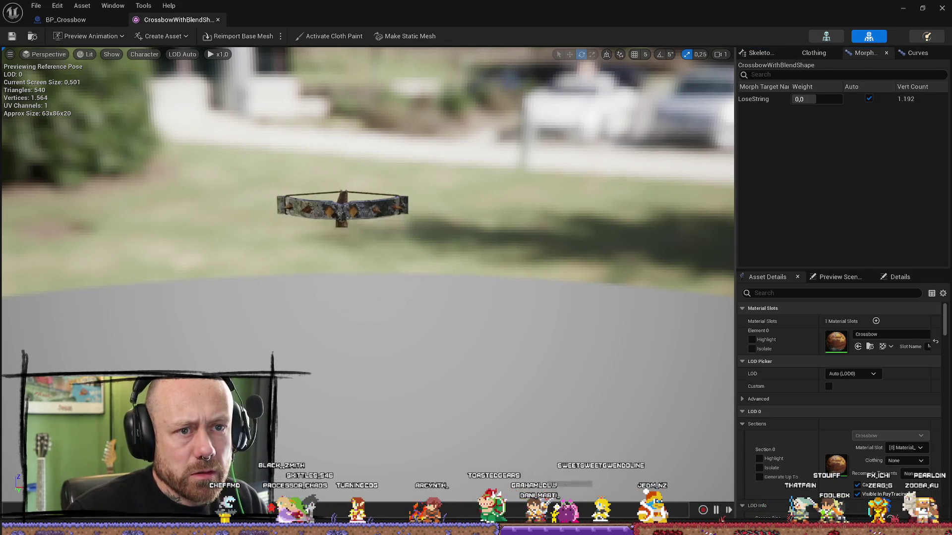
Preview the LoseString morph target at weights 1.0 and 1.5, then reset it to 0.
{"action": "mouse_move", "coordinate": [539, 147]}
{"action": "left_mouse_down"}
{"action": "mouse_move", "coordinate": [461, 223]}
{"action": "mouse_move", "coordinate": [424, 194]}
{"action": "left_mouse_up"}
{"action": "mouse_move", "coordinate": [810, 99]}
{"action": "left_mouse_down"}
{"action": "mouse_move", "coordinate": [853, 99]}
{"action": "mouse_move", "coordinate": [794, 99]}
{"action": "mouse_move", "coordinate": [843, 99]}
{"action": "mouse_move", "coordinate": [803, 99]}
{"action": "mouse_move", "coordinate": [843, 99]}
{"action": "mouse_move", "coordinate": [825, 100]}
{"action": "left_mouse_up"}
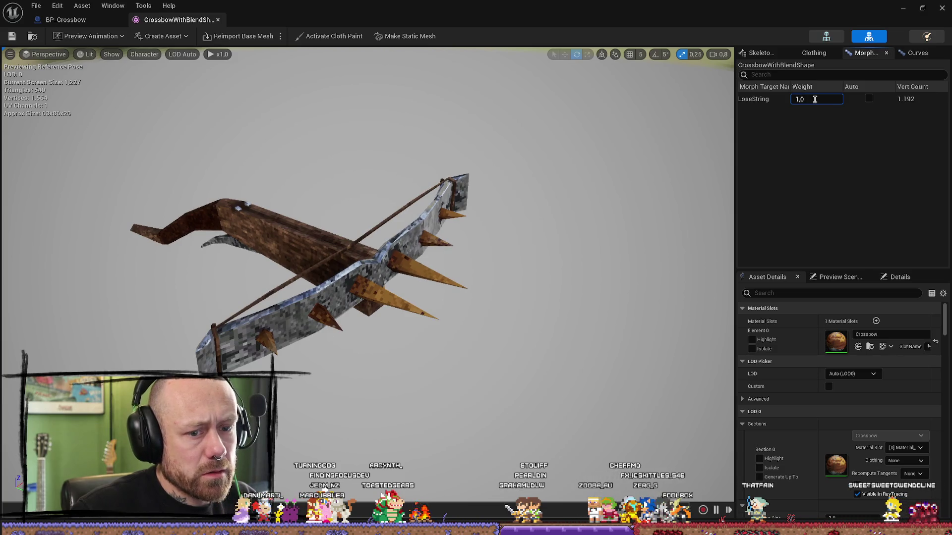
{"action": "type", "text": "5"}
{"action": "key", "text": "Return"}
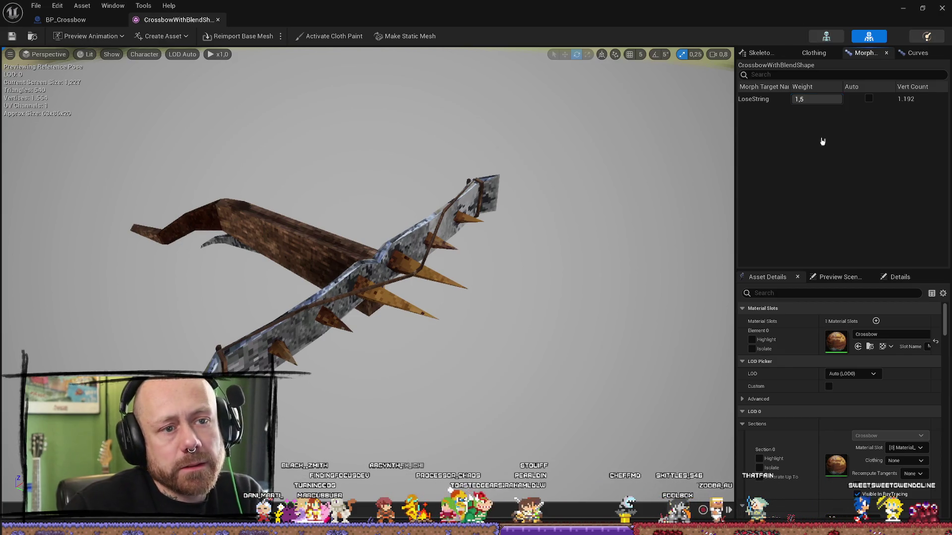
{"action": "type", "text": "0"}
{"action": "key", "text": "Return"}
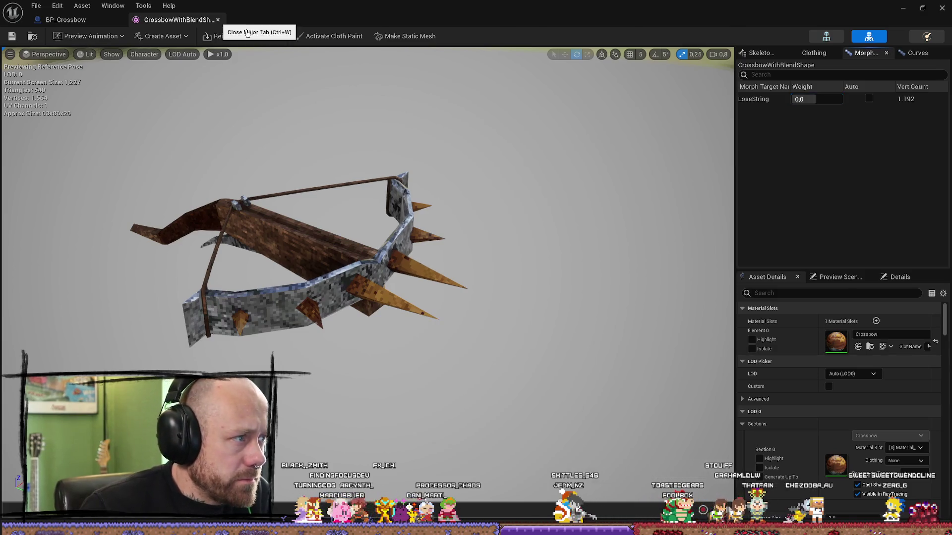
{"action": "left_click", "coordinate": [65, 19]}
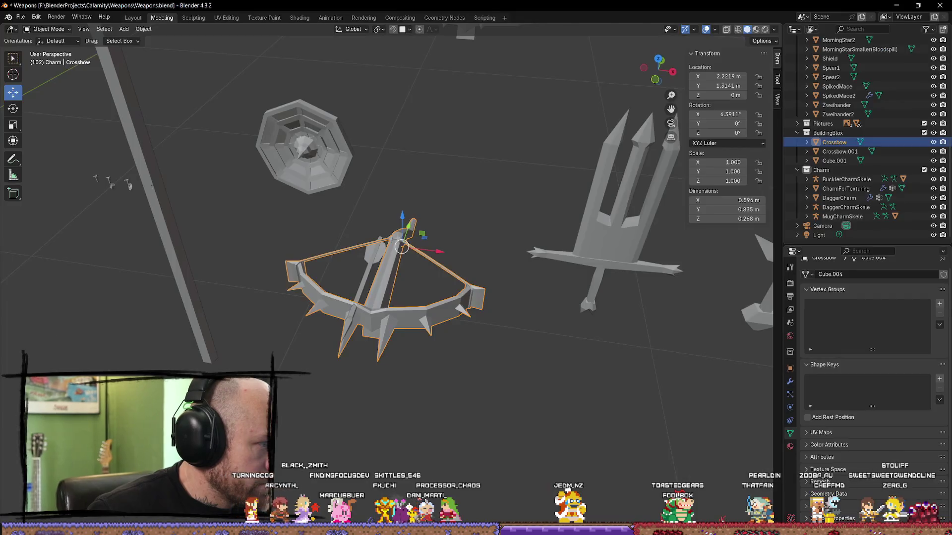
Back in Blender, show the crossbow's Object Data properties with its Shape Keys panel.
{"action": "key", "text": "alt+Tab"}
{"action": "scroll", "coordinate": [488, 273], "scroll_direction": "down", "scroll_amount": 5}
{"action": "scroll", "coordinate": [488, 273], "scroll_direction": "up", "scroll_amount": 3}
{"action": "middle_click_drag", "start_coordinate": [488, 272], "coordinate": [678, 254]}
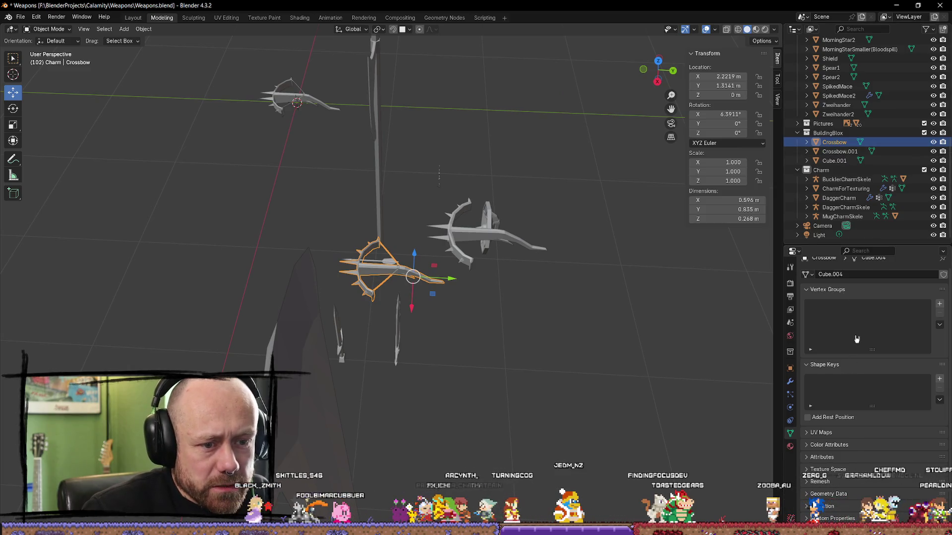
{"action": "left_click", "coordinate": [790, 432]}
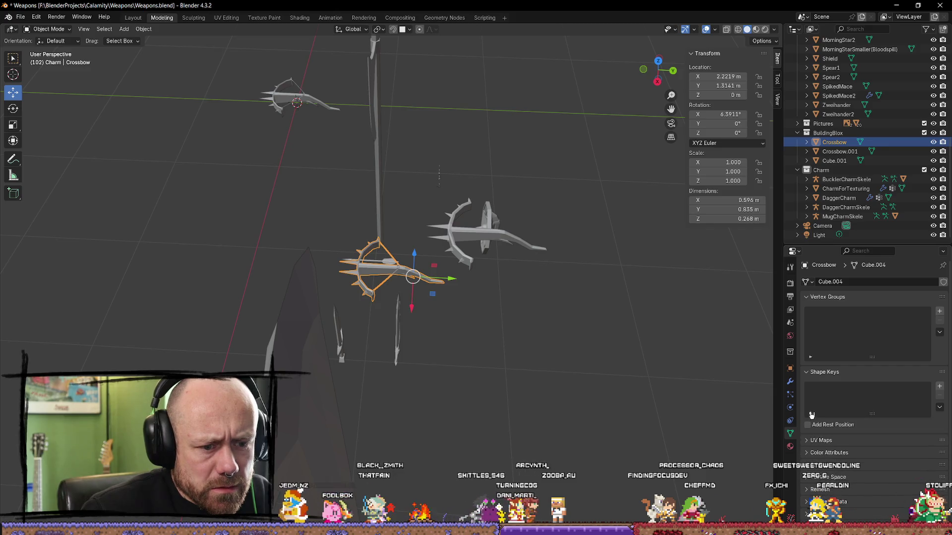
Check Cube.001, Crossbow.001 and Crossbow for shape keys, then frame Crossbow.001.
{"action": "left_click", "coordinate": [450, 236]}
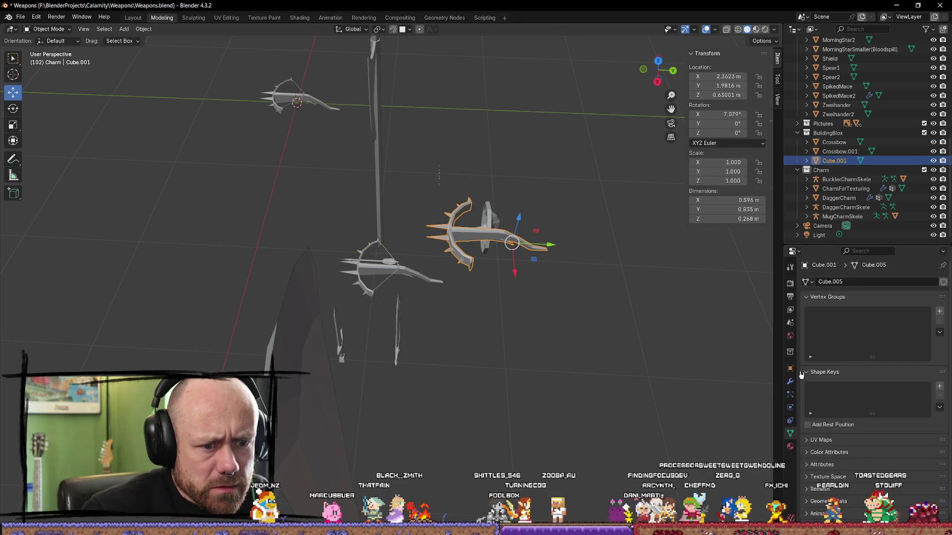
{"action": "left_click", "coordinate": [839, 151]}
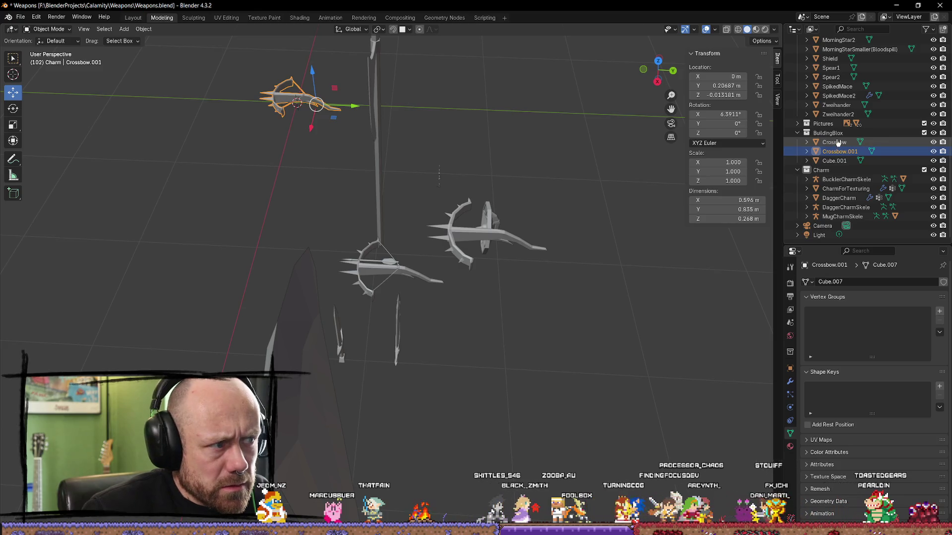
{"action": "left_click", "coordinate": [838, 142]}
{"action": "left_click", "coordinate": [839, 152]}
{"action": "mouse_move", "coordinate": [416, 258]}
{"action": "middle_mouse_down"}
{"action": "mouse_move", "coordinate": [417, 288]}
{"action": "mouse_move", "coordinate": [494, 248]}
{"action": "middle_mouse_up"}
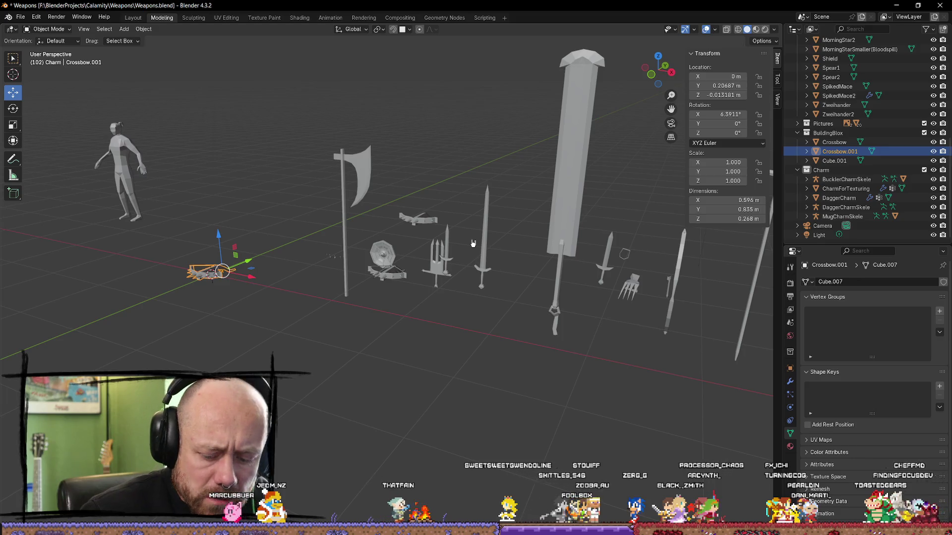
{"action": "key", "text": "KP_Decimal"}
{"action": "mouse_move", "coordinate": [438, 213]}
{"action": "middle_mouse_down"}
{"action": "mouse_move", "coordinate": [431, 198]}
{"action": "mouse_move", "coordinate": [378, 236]}
{"action": "mouse_move", "coordinate": [489, 326]}
{"action": "mouse_move", "coordinate": [382, 268]}
{"action": "middle_mouse_up"}
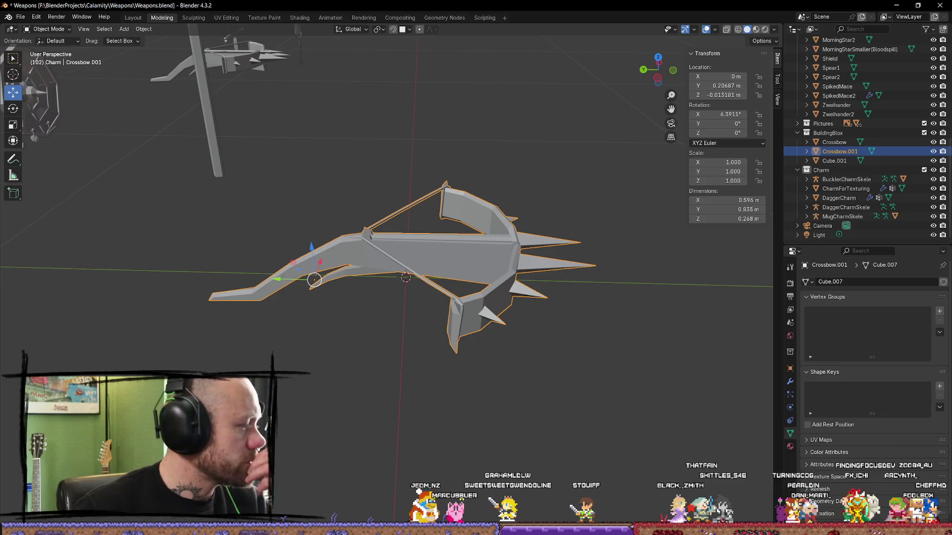
Save the Weapons blend file with Ctrl+S and view the crossbow from the side.
{"action": "key", "text": "ctrl+s"}
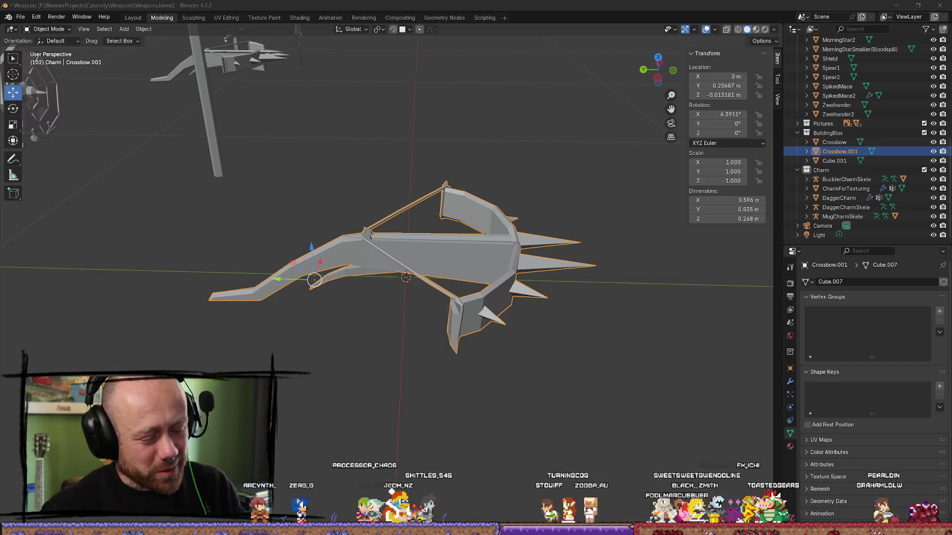
{"action": "mouse_move", "coordinate": [354, 392]}
{"action": "middle_mouse_down"}
{"action": "mouse_move", "coordinate": [370, 366]}
{"action": "mouse_move", "coordinate": [450, 406]}
{"action": "middle_mouse_up"}
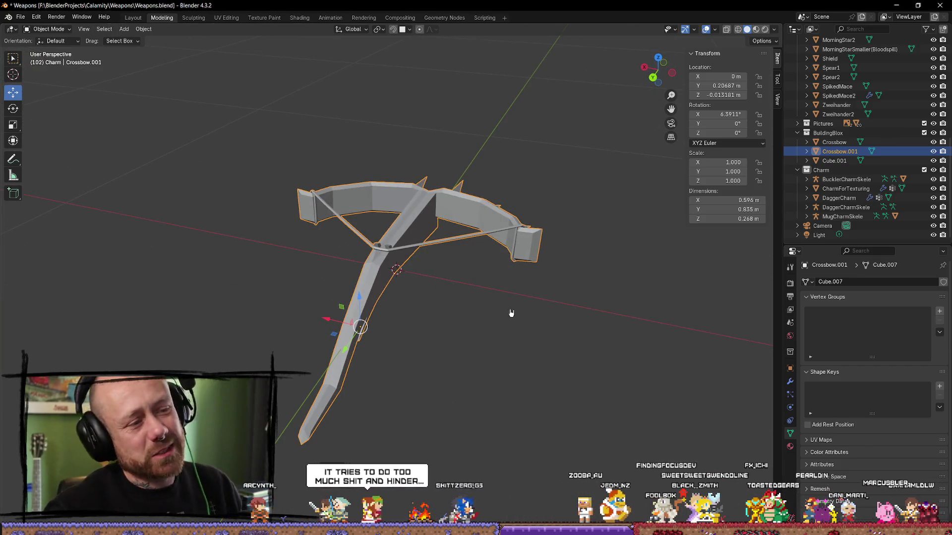
{"action": "mouse_move", "coordinate": [510, 314]}
{"action": "middle_mouse_down"}
{"action": "mouse_move", "coordinate": [419, 280]}
{"action": "mouse_move", "coordinate": [446, 296]}
{"action": "mouse_move", "coordinate": [369, 300]}
{"action": "middle_mouse_up"}
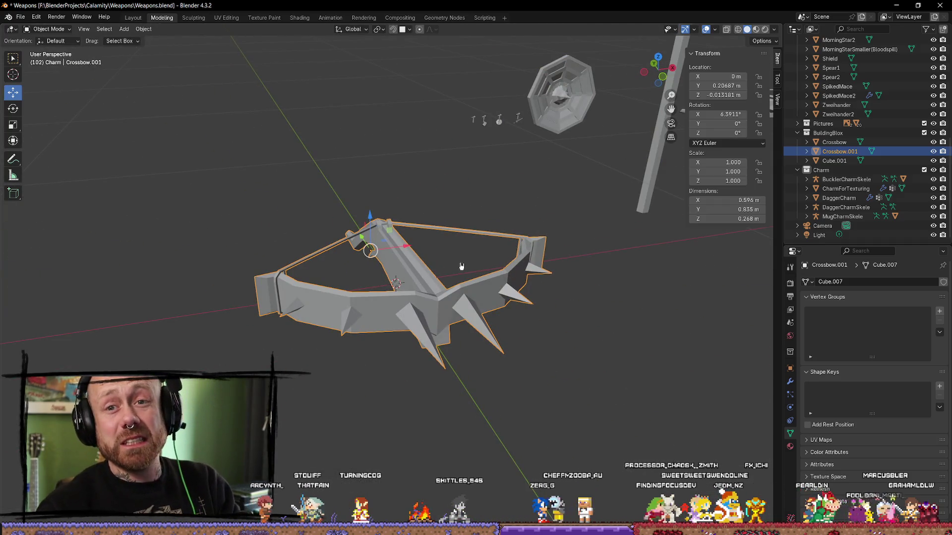
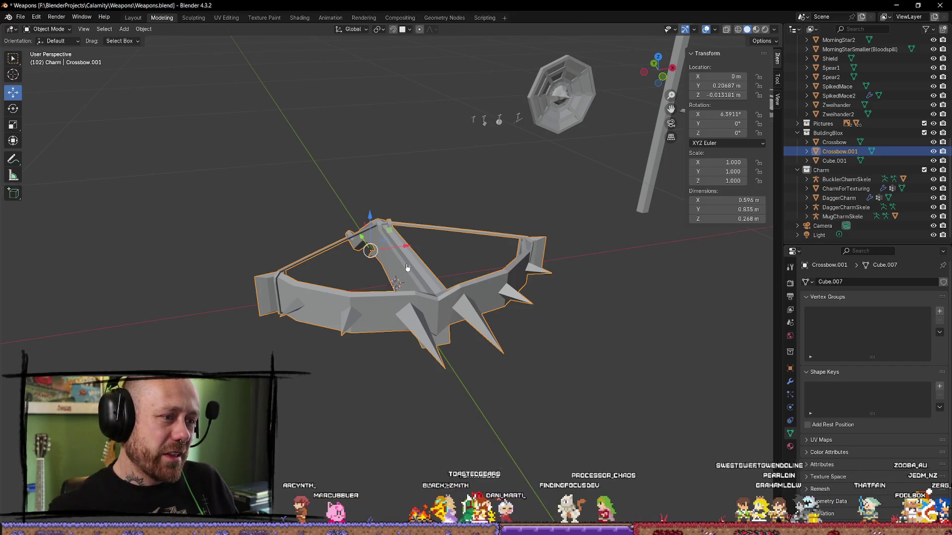
In Edit Mode, select the spiked side faces of the crossbow's body and their linked spikes.
{"action": "mouse_move", "coordinate": [478, 206]}
{"action": "middle_mouse_down"}
{"action": "mouse_move", "coordinate": [585, 252]}
{"action": "mouse_move", "coordinate": [520, 267]}
{"action": "mouse_move", "coordinate": [546, 240]}
{"action": "mouse_move", "coordinate": [531, 223]}
{"action": "middle_mouse_up"}
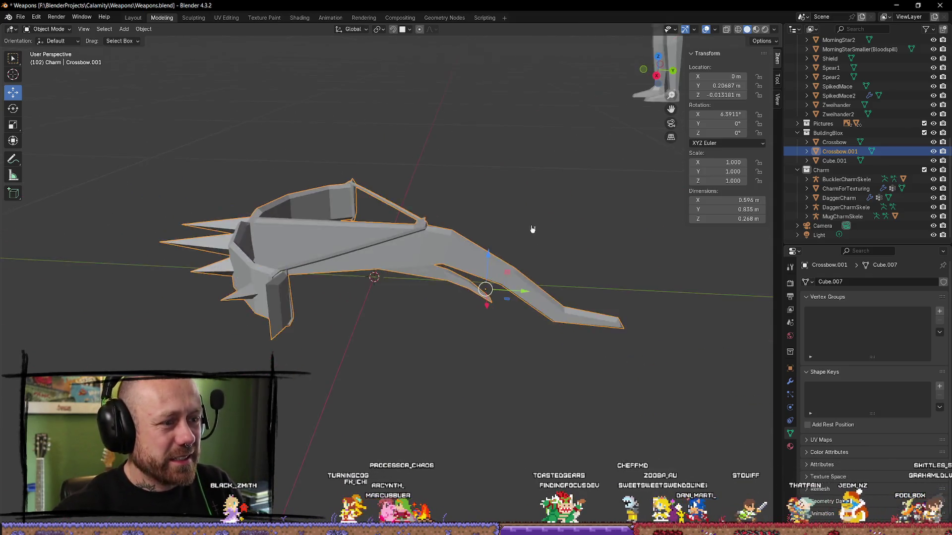
{"action": "scroll", "coordinate": [531, 223], "scroll_direction": "up", "scroll_amount": 3}
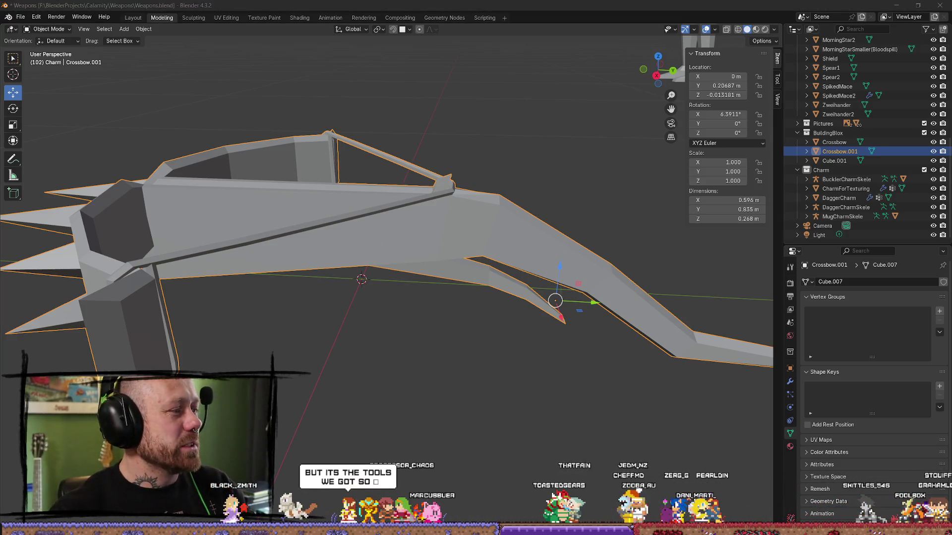
{"action": "key", "text": "alt+Tab"}
{"action": "key", "text": "alt+Tab"}
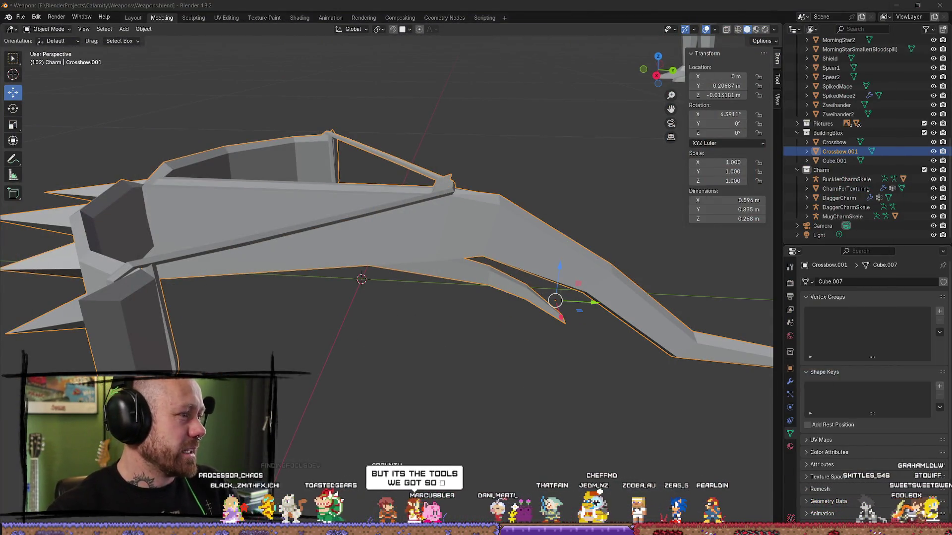
{"action": "mouse_move", "coordinate": [131, 314]}
{"action": "middle_mouse_down"}
{"action": "mouse_move", "coordinate": [168, 320]}
{"action": "mouse_move", "coordinate": [277, 293]}
{"action": "mouse_move", "coordinate": [391, 253]}
{"action": "mouse_move", "coordinate": [381, 249]}
{"action": "mouse_move", "coordinate": [301, 315]}
{"action": "mouse_move", "coordinate": [329, 357]}
{"action": "mouse_move", "coordinate": [427, 371]}
{"action": "mouse_move", "coordinate": [451, 362]}
{"action": "mouse_move", "coordinate": [440, 378]}
{"action": "mouse_move", "coordinate": [430, 372]}
{"action": "middle_mouse_up"}
{"action": "key", "text": "Tab"}
{"action": "middle_click_drag", "start_coordinate": [418, 325], "coordinate": [326, 296]}
{"action": "key", "text": "l"}
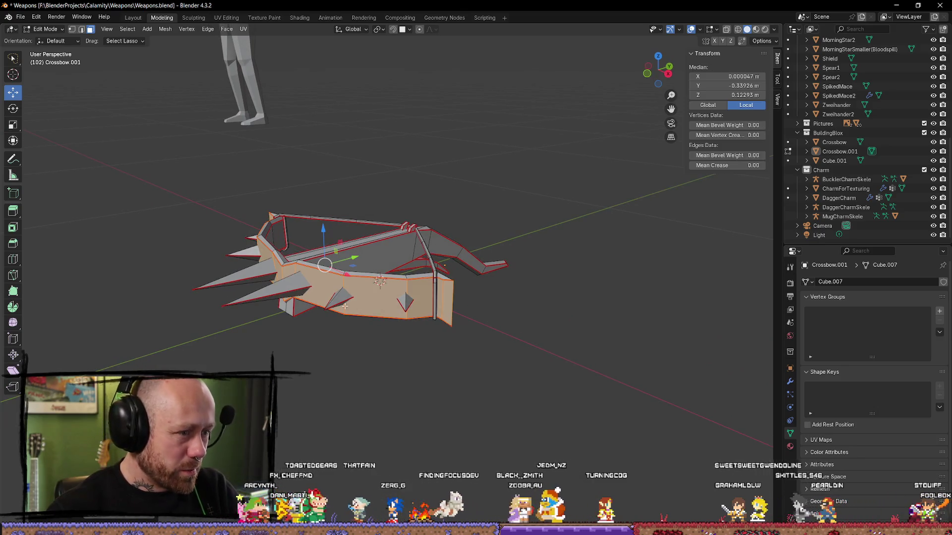
{"action": "key", "text": "l"}
{"action": "key", "text": "l"}
{"action": "mouse_move", "coordinate": [238, 272]}
{"action": "middle_mouse_down"}
{"action": "mouse_move", "coordinate": [235, 257]}
{"action": "mouse_move", "coordinate": [274, 264]}
{"action": "mouse_move", "coordinate": [280, 298]}
{"action": "mouse_move", "coordinate": [205, 251]}
{"action": "middle_mouse_up"}
{"action": "key", "text": "l"}
{"action": "key", "text": "l"}
{"action": "mouse_move", "coordinate": [255, 280]}
{"action": "middle_mouse_down"}
{"action": "mouse_move", "coordinate": [263, 230]}
{"action": "mouse_move", "coordinate": [376, 151]}
{"action": "mouse_move", "coordinate": [357, 213]}
{"action": "mouse_move", "coordinate": [472, 282]}
{"action": "mouse_move", "coordinate": [459, 284]}
{"action": "middle_mouse_up"}
Delete the selected faces, then reselect Crossbow.001 and go back into its mesh editing.
{"action": "key", "text": "x"}
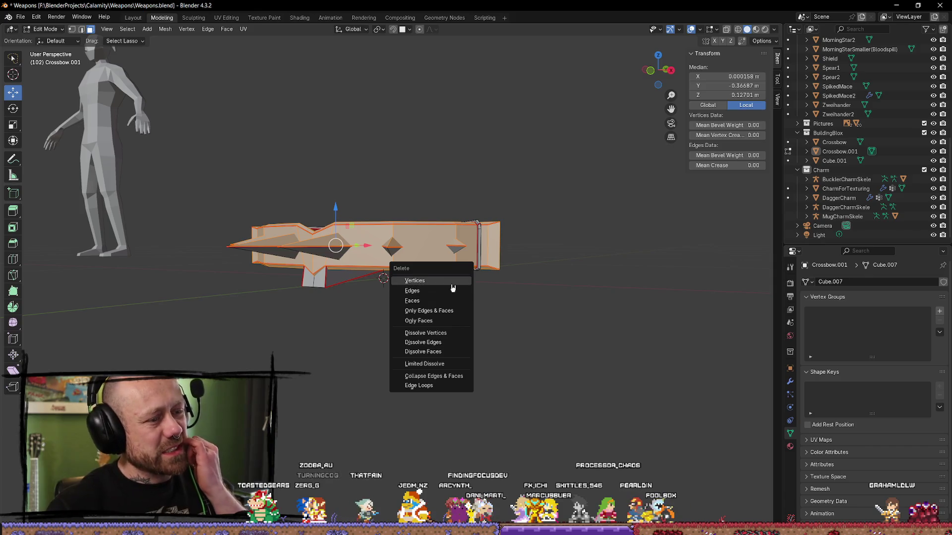
{"action": "left_click", "coordinate": [444, 300]}
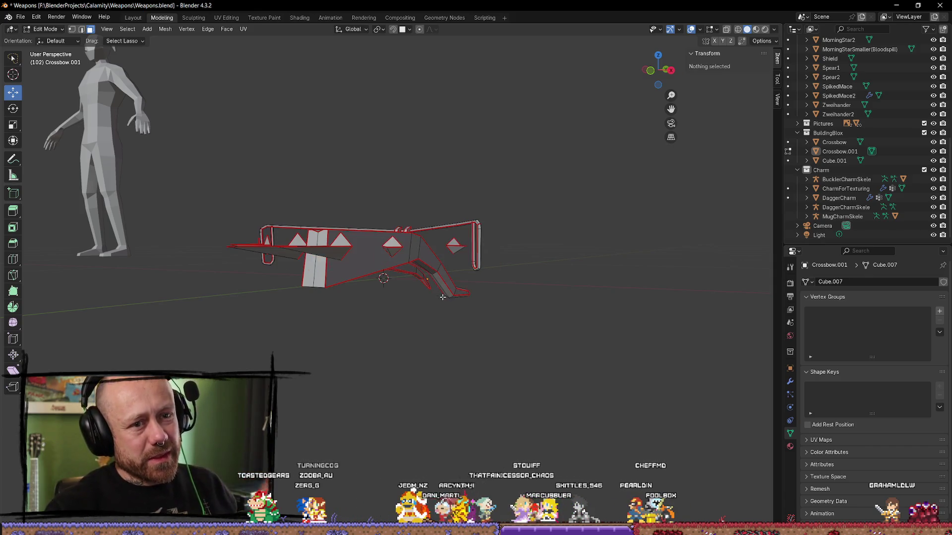
{"action": "middle_click_drag", "start_coordinate": [500, 278], "coordinate": [537, 278]}
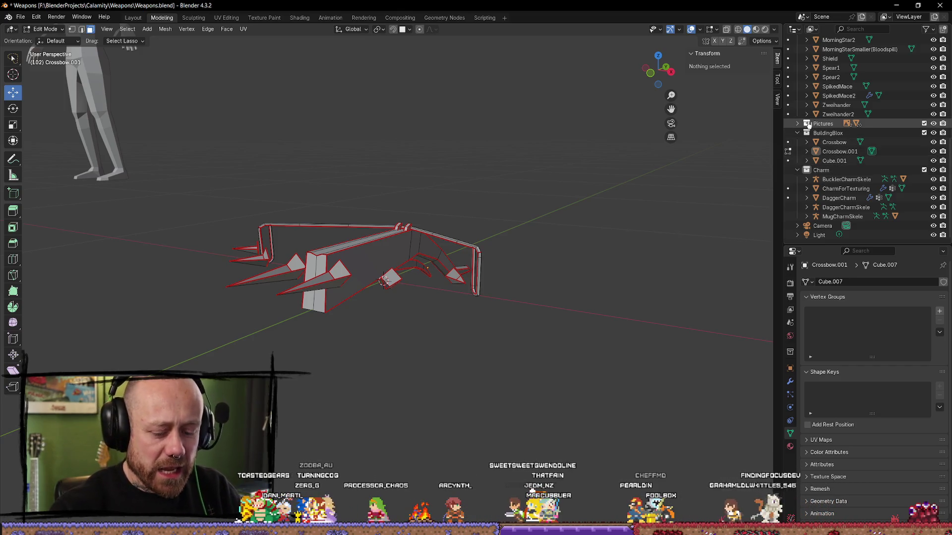
{"action": "mouse_move", "coordinate": [445, 213]}
{"action": "middle_mouse_down"}
{"action": "mouse_move", "coordinate": [427, 233]}
{"action": "mouse_move", "coordinate": [435, 250]}
{"action": "mouse_move", "coordinate": [397, 248]}
{"action": "mouse_move", "coordinate": [462, 248]}
{"action": "mouse_move", "coordinate": [664, 362]}
{"action": "mouse_move", "coordinate": [707, 414]}
{"action": "middle_mouse_up"}
{"action": "key", "text": "Tab"}
{"action": "left_click", "coordinate": [388, 247]}
{"action": "scroll", "coordinate": [384, 260], "scroll_direction": "up", "scroll_amount": 3}
{"action": "key", "text": "Tab"}
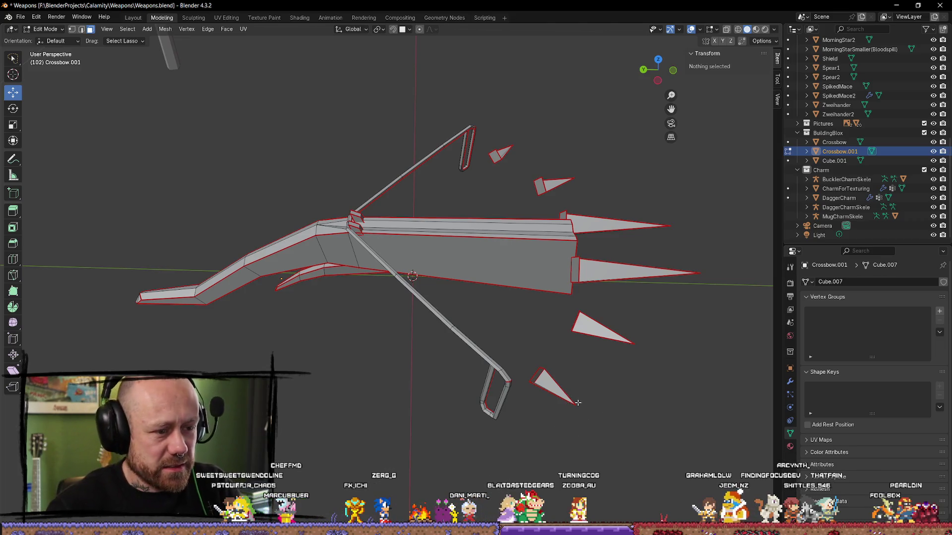
Select the remaining spikes and the diamond piece with L and delete their faces.
{"action": "key", "text": "l"}
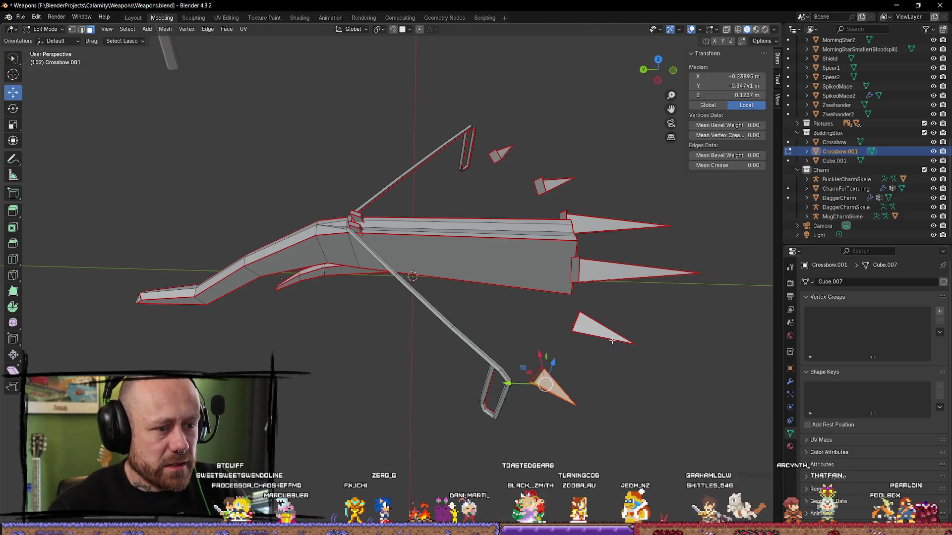
{"action": "key", "text": "l"}
{"action": "key", "text": "l"}
{"action": "mouse_move", "coordinate": [639, 251]}
{"action": "middle_mouse_down"}
{"action": "mouse_move", "coordinate": [626, 415]}
{"action": "mouse_move", "coordinate": [596, 383]}
{"action": "middle_mouse_up"}
{"action": "key", "text": "alt+a"}
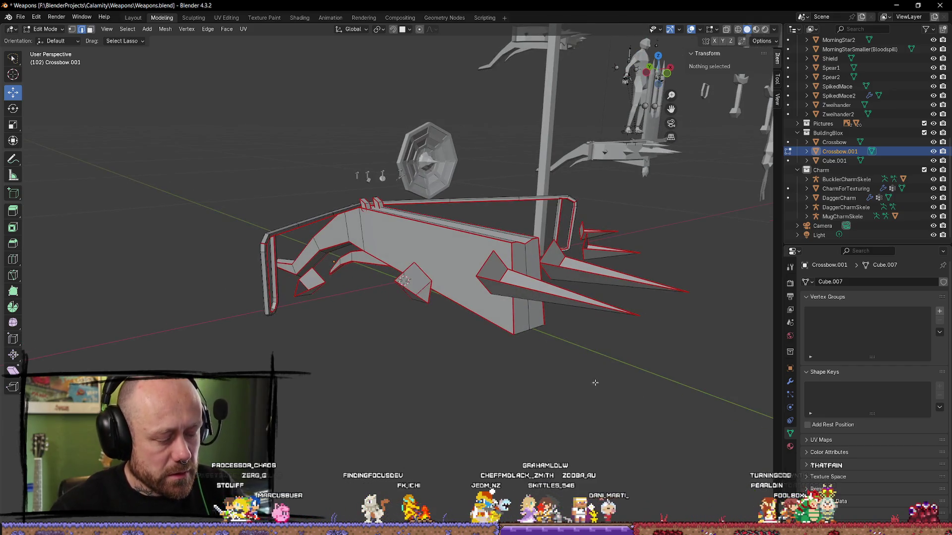
{"action": "key", "text": "l"}
{"action": "key", "text": "l"}
{"action": "key", "text": "l"}
{"action": "key", "text": "l"}
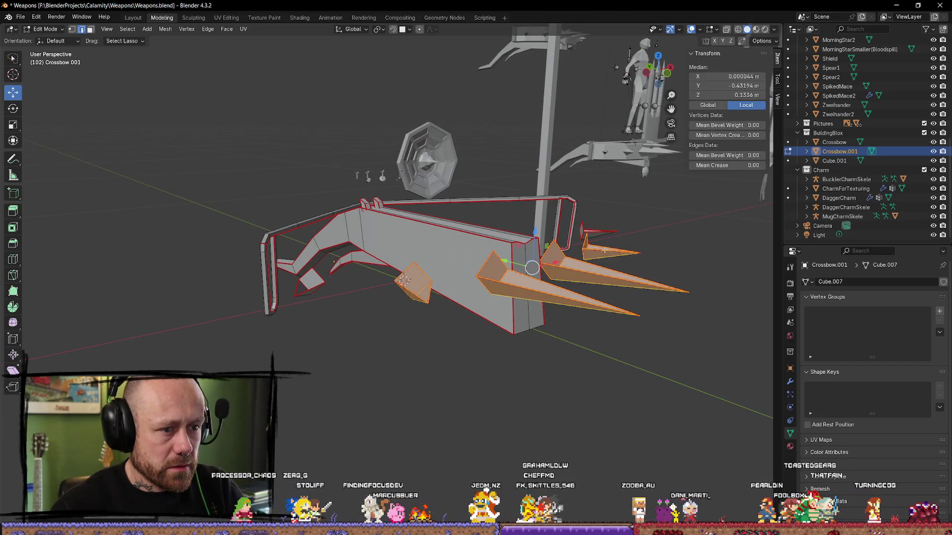
{"action": "key", "text": "x"}
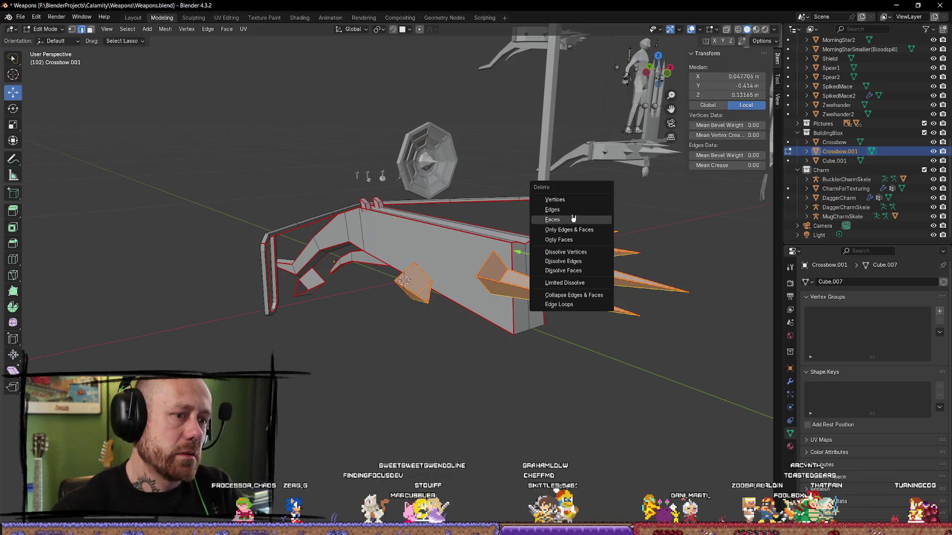
{"action": "left_click", "coordinate": [574, 217]}
Find the leftover small triangle piece and delete its faces.
{"action": "mouse_move", "coordinate": [663, 315]}
{"action": "middle_mouse_down"}
{"action": "mouse_move", "coordinate": [633, 344]}
{"action": "mouse_move", "coordinate": [523, 314]}
{"action": "mouse_move", "coordinate": [386, 319]}
{"action": "middle_mouse_up"}
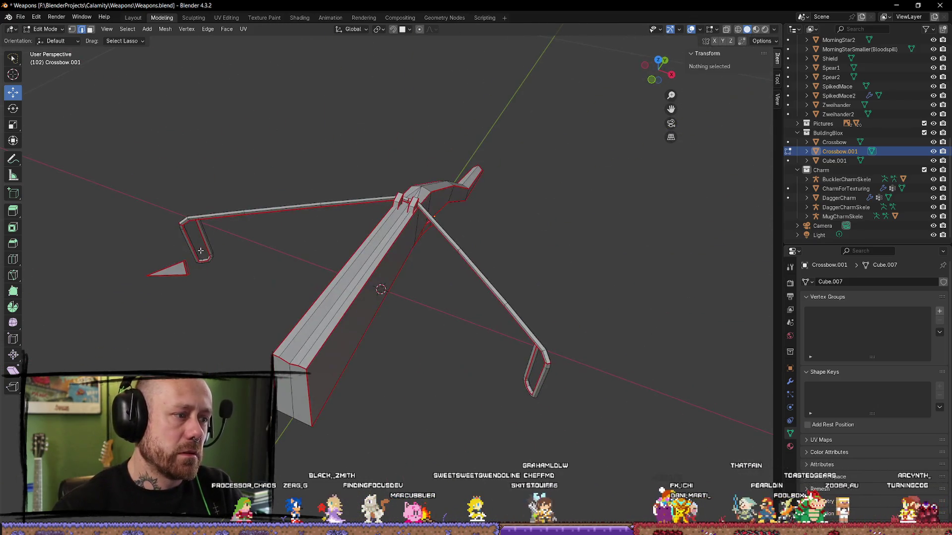
{"action": "key", "text": "l"}
{"action": "key", "text": "x"}
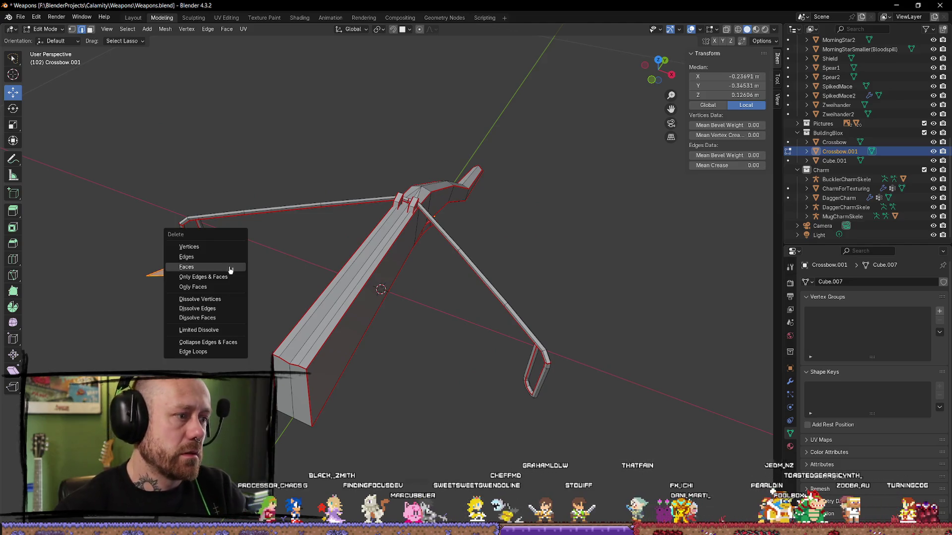
{"action": "left_click", "coordinate": [230, 267]}
{"action": "mouse_move", "coordinate": [228, 266]}
{"action": "middle_mouse_down"}
{"action": "mouse_move", "coordinate": [333, 237]}
{"action": "mouse_move", "coordinate": [448, 272]}
{"action": "mouse_move", "coordinate": [436, 330]}
{"action": "mouse_move", "coordinate": [415, 240]}
{"action": "mouse_move", "coordinate": [684, 263]}
{"action": "mouse_move", "coordinate": [610, 276]}
{"action": "mouse_move", "coordinate": [618, 235]}
{"action": "mouse_move", "coordinate": [287, 255]}
{"action": "mouse_move", "coordinate": [297, 278]}
{"action": "mouse_move", "coordinate": [276, 218]}
{"action": "mouse_move", "coordinate": [242, 237]}
{"action": "mouse_move", "coordinate": [585, 289]}
{"action": "mouse_move", "coordinate": [447, 254]}
{"action": "middle_mouse_up"}
Switch to vertex select and pick four vertices on the stock's front end.
{"action": "key", "text": "1"}
{"action": "key", "text": "a"}
{"action": "key", "text": "alt+a"}
{"action": "left_click", "coordinate": [291, 262]}
{"action": "left_click", "coordinate": [277, 218], "text": "shift"}
{"action": "left_click", "coordinate": [243, 226], "text": "shift"}
{"action": "left_click", "coordinate": [221, 231], "text": "shift"}
Try a Z-constrained move on one front vertex of the stock, then cancel it and clear the selection.
{"action": "middle_click_drag", "start_coordinate": [342, 230], "coordinate": [413, 242]}
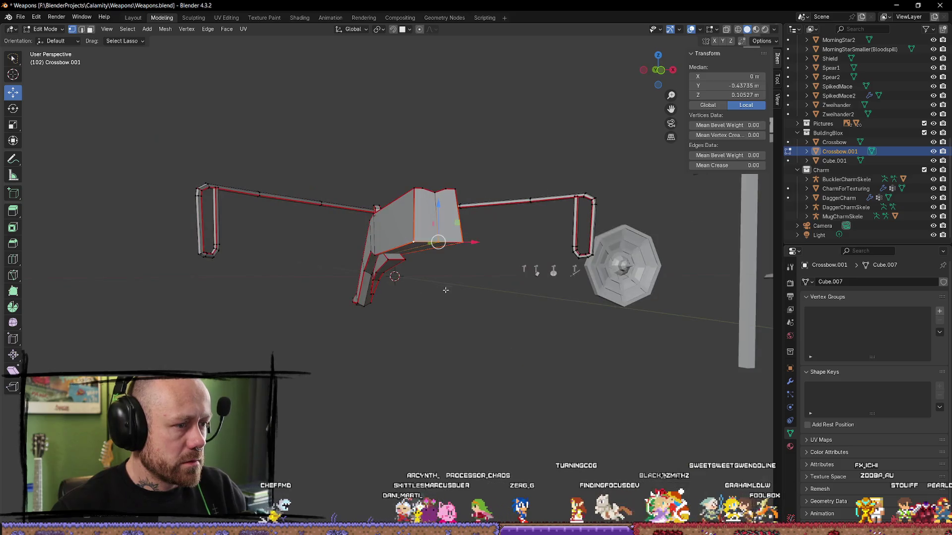
{"action": "left_click", "coordinate": [413, 241]}
{"action": "key", "text": "g"}
{"action": "key", "text": "z"}
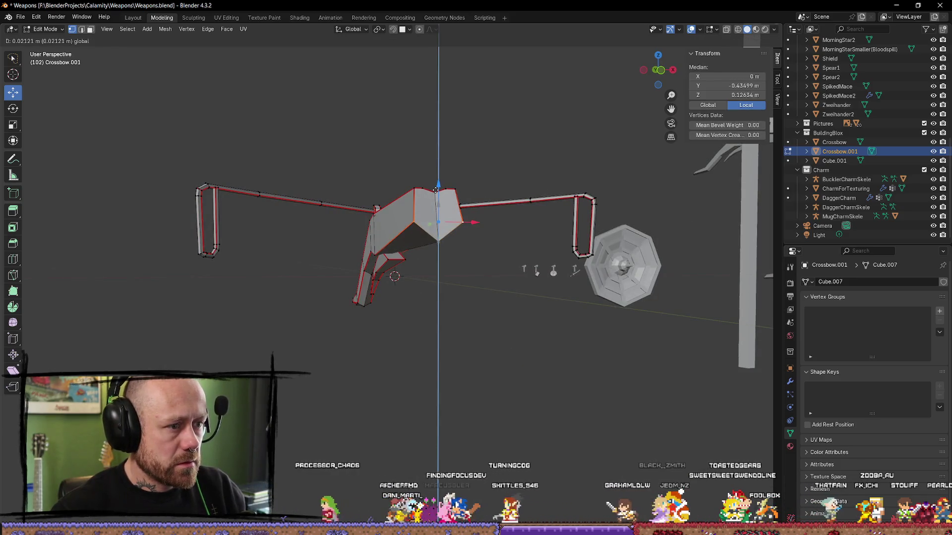
{"action": "key", "text": "Escape"}
{"action": "mouse_move", "coordinate": [442, 211]}
{"action": "middle_mouse_down"}
{"action": "mouse_move", "coordinate": [298, 361]}
{"action": "mouse_move", "coordinate": [351, 340]}
{"action": "mouse_move", "coordinate": [319, 318]}
{"action": "middle_mouse_up"}
{"action": "left_click", "coordinate": [338, 320]}
Select the top vertices at the stock's front and move them vertically along Z.
{"action": "left_click", "coordinate": [423, 253]}
{"action": "middle_click_drag", "start_coordinate": [422, 253], "coordinate": [447, 262]}
{"action": "mouse_move", "coordinate": [367, 253]}
{"action": "middle_mouse_down"}
{"action": "mouse_move", "coordinate": [370, 213]}
{"action": "mouse_move", "coordinate": [265, 287]}
{"action": "mouse_move", "coordinate": [317, 297]}
{"action": "mouse_move", "coordinate": [294, 287]}
{"action": "mouse_move", "coordinate": [432, 278]}
{"action": "middle_mouse_up"}
{"action": "left_click", "coordinate": [370, 211], "text": "shift"}
{"action": "key", "text": "g"}
{"action": "key", "text": "z"}
{"action": "left_click", "coordinate": [370, 211]}
{"action": "left_click", "coordinate": [297, 289]}
{"action": "mouse_move", "coordinate": [573, 278]}
{"action": "middle_mouse_down"}
{"action": "mouse_move", "coordinate": [478, 334]}
{"action": "mouse_move", "coordinate": [365, 333]}
{"action": "mouse_move", "coordinate": [366, 298]}
{"action": "mouse_move", "coordinate": [356, 298]}
{"action": "mouse_move", "coordinate": [448, 342]}
{"action": "mouse_move", "coordinate": [425, 283]}
{"action": "mouse_move", "coordinate": [412, 287]}
{"action": "mouse_move", "coordinate": [458, 297]}
{"action": "mouse_move", "coordinate": [431, 335]}
{"action": "mouse_move", "coordinate": [419, 323]}
{"action": "mouse_move", "coordinate": [427, 300]}
{"action": "mouse_move", "coordinate": [379, 333]}
{"action": "mouse_move", "coordinate": [263, 299]}
{"action": "mouse_move", "coordinate": [192, 303]}
{"action": "mouse_move", "coordinate": [236, 283]}
{"action": "mouse_move", "coordinate": [206, 319]}
{"action": "mouse_move", "coordinate": [210, 340]}
{"action": "mouse_move", "coordinate": [330, 204]}
{"action": "mouse_move", "coordinate": [362, 282]}
{"action": "mouse_move", "coordinate": [540, 252]}
{"action": "mouse_move", "coordinate": [530, 236]}
{"action": "middle_mouse_up"}
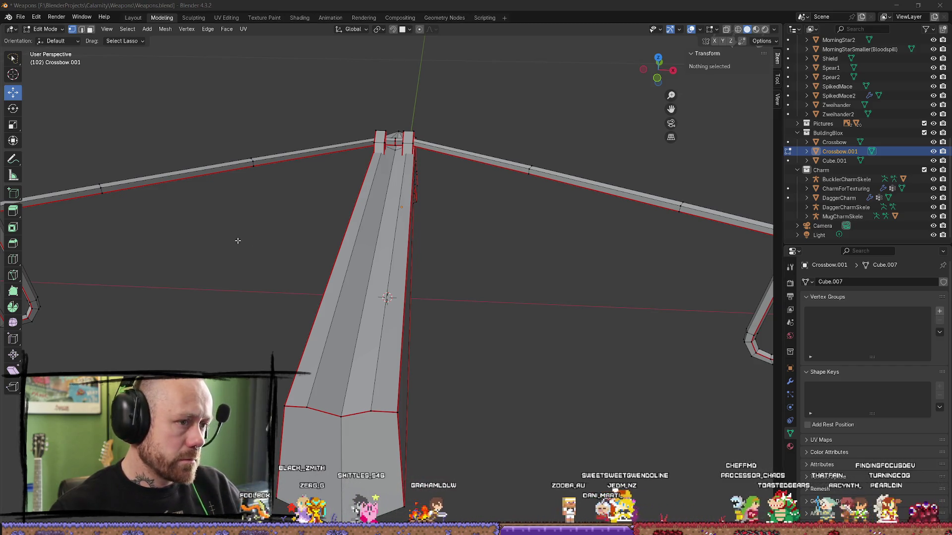
{"action": "mouse_move", "coordinate": [427, 203]}
{"action": "middle_mouse_down"}
{"action": "mouse_move", "coordinate": [329, 206]}
{"action": "mouse_move", "coordinate": [209, 182]}
{"action": "mouse_move", "coordinate": [138, 238]}
{"action": "mouse_move", "coordinate": [224, 193]}
{"action": "mouse_move", "coordinate": [354, 204]}
{"action": "middle_mouse_up"}
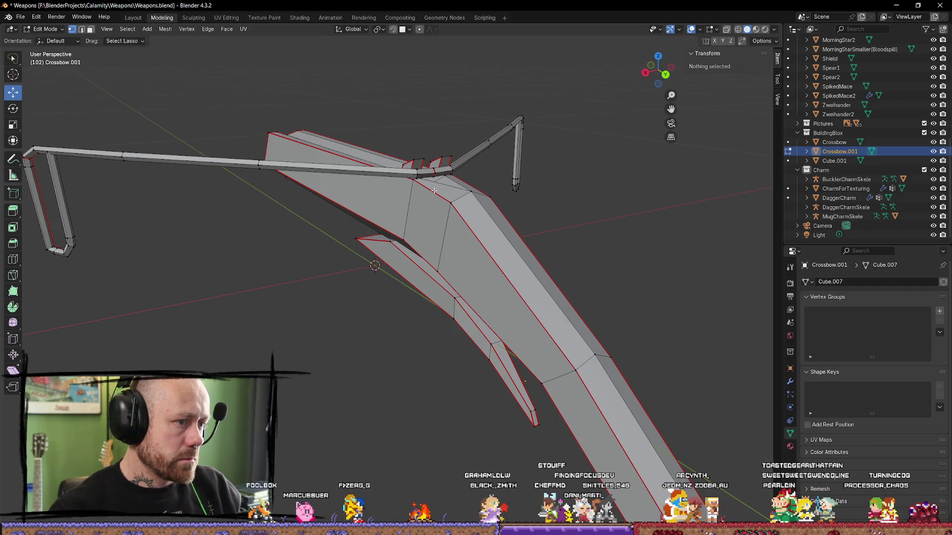
{"action": "mouse_move", "coordinate": [432, 191]}
{"action": "middle_mouse_down"}
{"action": "mouse_move", "coordinate": [281, 208]}
{"action": "mouse_move", "coordinate": [511, 177]}
{"action": "mouse_move", "coordinate": [421, 176]}
{"action": "mouse_move", "coordinate": [267, 213]}
{"action": "mouse_move", "coordinate": [217, 203]}
{"action": "mouse_move", "coordinate": [336, 157]}
{"action": "mouse_move", "coordinate": [287, 198]}
{"action": "mouse_move", "coordinate": [567, 207]}
{"action": "mouse_move", "coordinate": [466, 228]}
{"action": "mouse_move", "coordinate": [453, 308]}
{"action": "middle_mouse_up"}
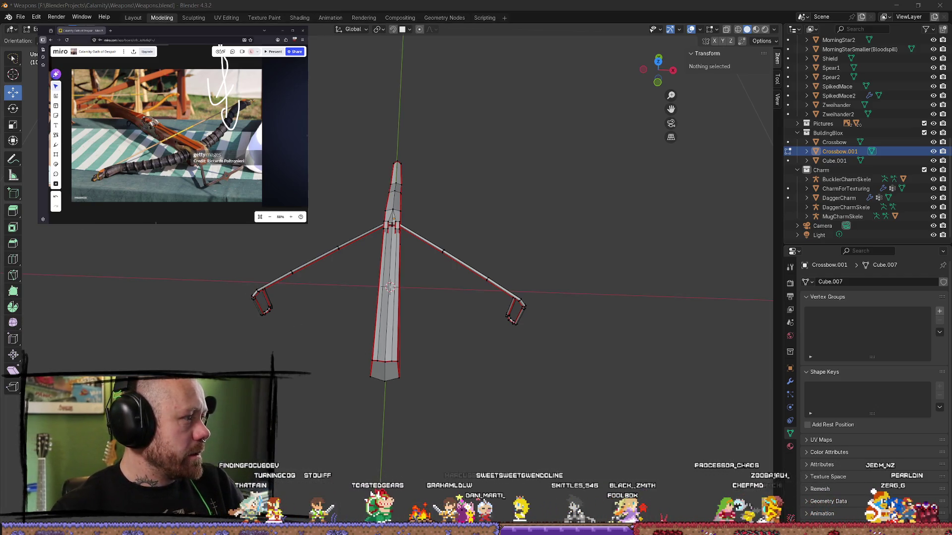
Scroll the Miro board and move the antelope-skull reference image right and down.
{"action": "scroll", "coordinate": [146, 149], "scroll_direction": "down", "scroll_amount": 5}
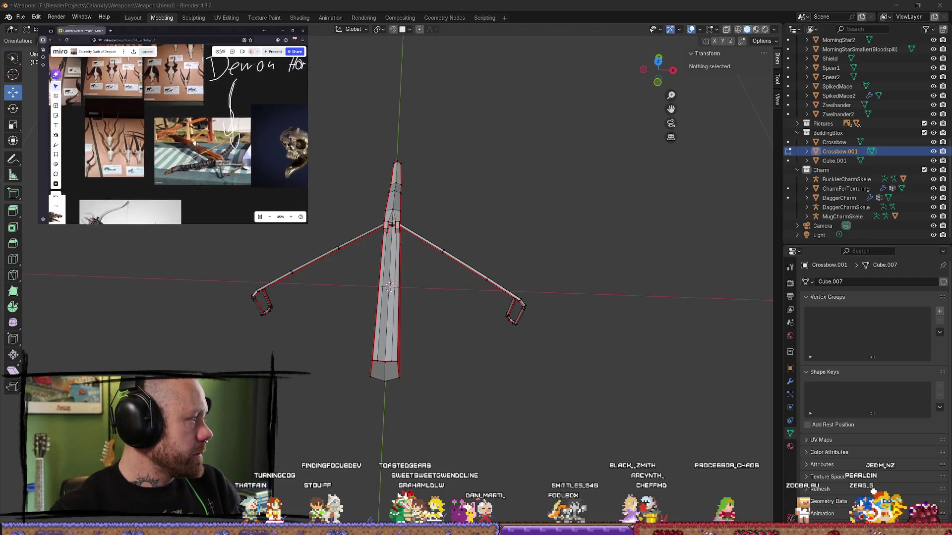
{"action": "scroll", "coordinate": [146, 149], "scroll_direction": "left", "scroll_amount": 3}
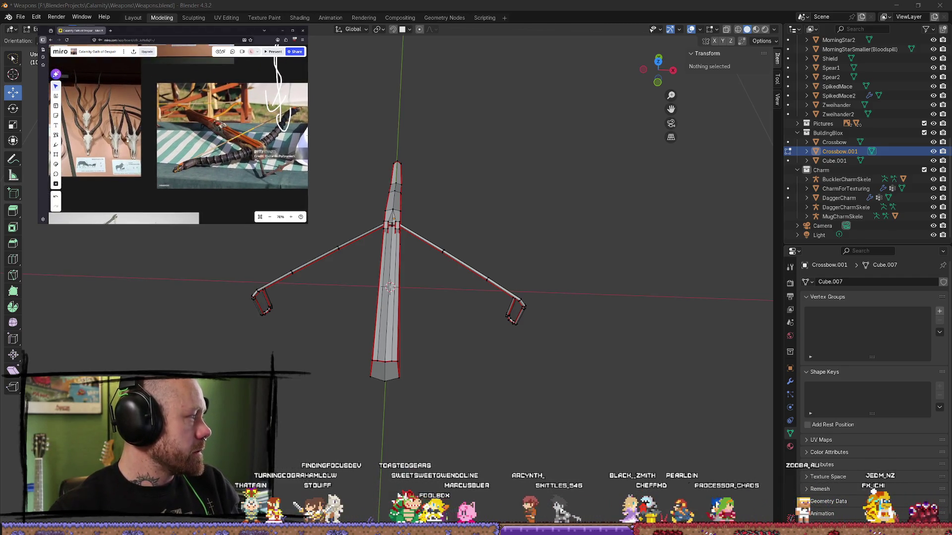
{"action": "scroll", "coordinate": [186, 158], "scroll_direction": "down", "scroll_amount": 2}
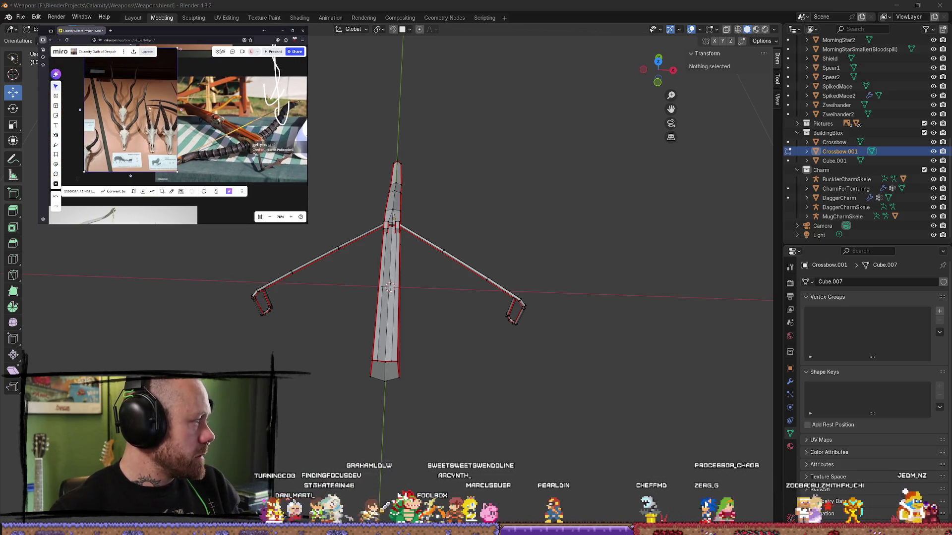
{"action": "scroll", "coordinate": [99, 129], "scroll_direction": "down", "scroll_amount": 5}
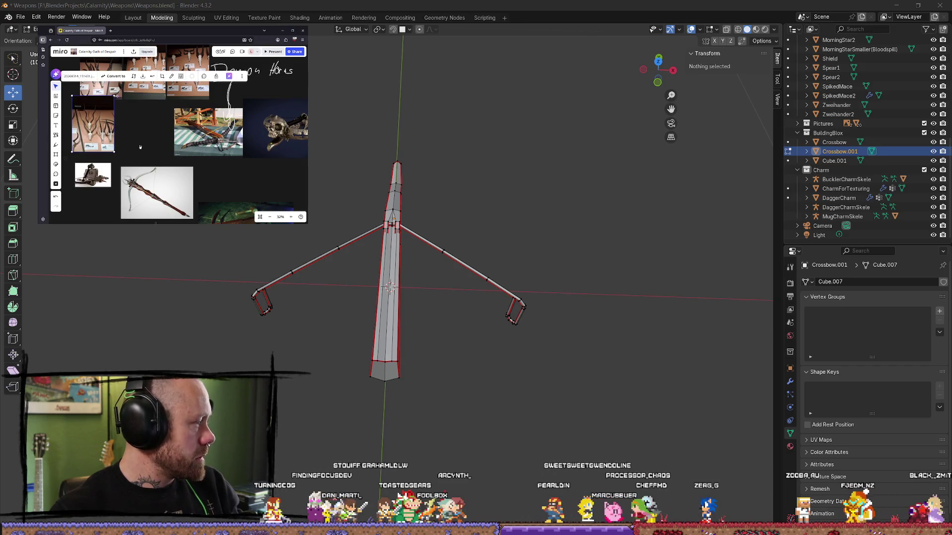
{"action": "left_click", "coordinate": [98, 129]}
{"action": "left_click_drag", "start_coordinate": [98, 129], "coordinate": [140, 151]}
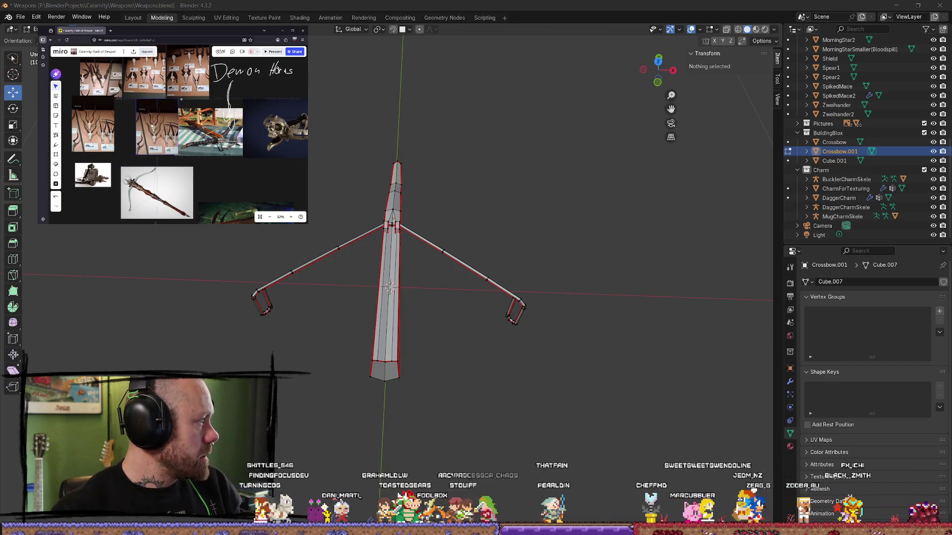
{"action": "scroll", "coordinate": [133, 149], "scroll_direction": "up", "scroll_amount": 5}
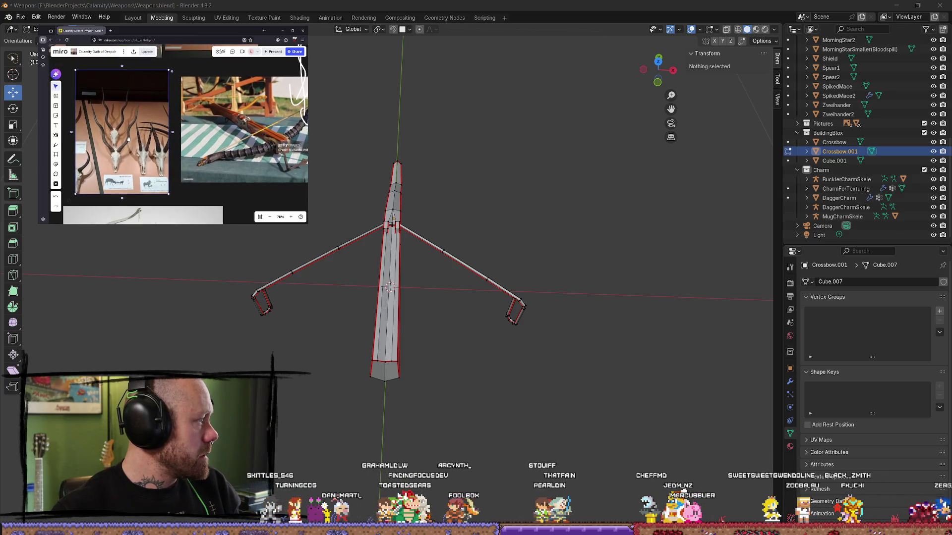
Custom-crop the antelope-skull photo's top, bottom and left, and place the crossbow photo beside it.
{"action": "left_click", "coordinate": [135, 133]}
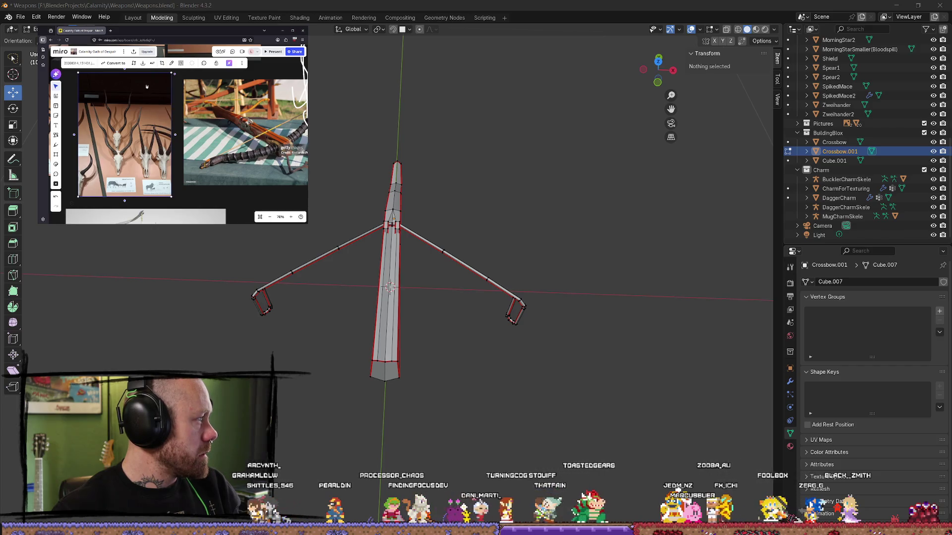
{"action": "left_click", "coordinate": [161, 63]}
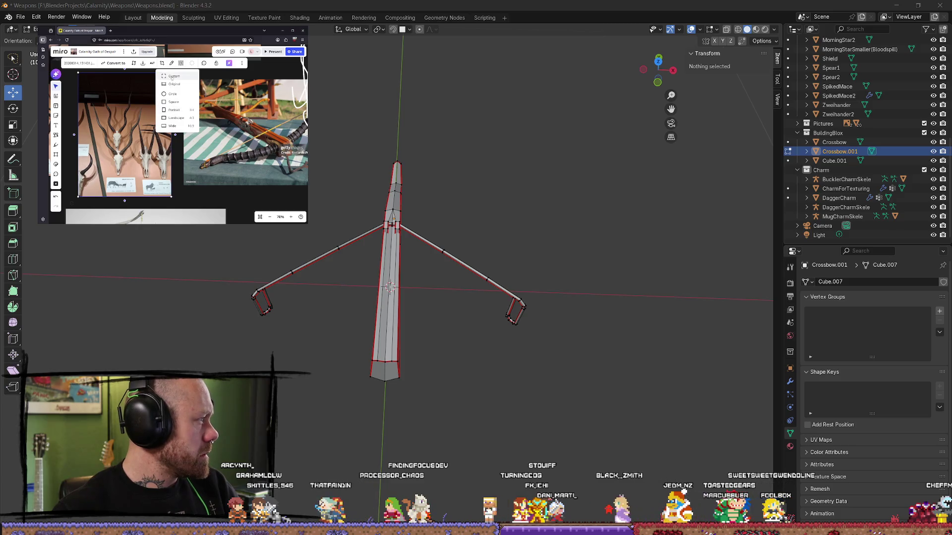
{"action": "left_click", "coordinate": [172, 77]}
{"action": "mouse_move", "coordinate": [124, 76]}
{"action": "left_mouse_down"}
{"action": "mouse_move", "coordinate": [128, 117]}
{"action": "mouse_move", "coordinate": [133, 93]}
{"action": "left_mouse_up"}
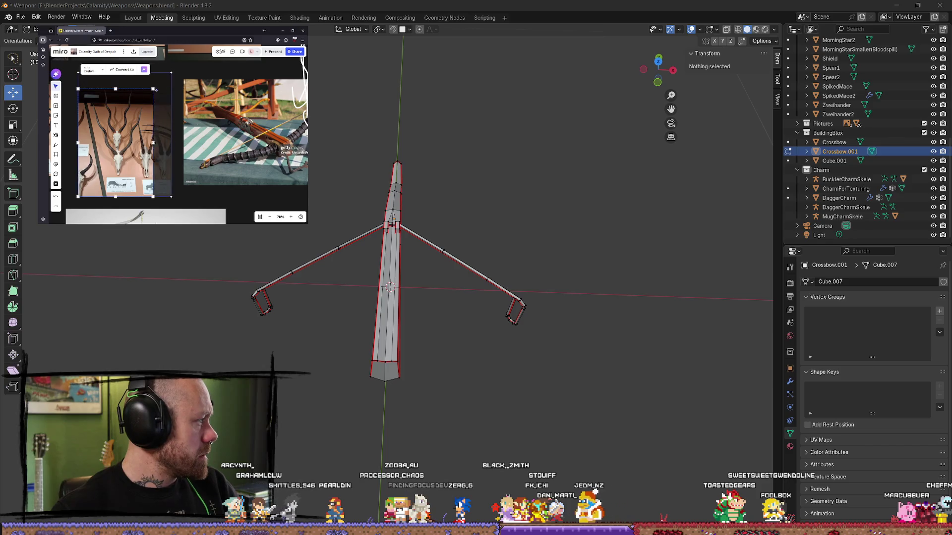
{"action": "left_click_drag", "start_coordinate": [111, 197], "coordinate": [112, 178]}
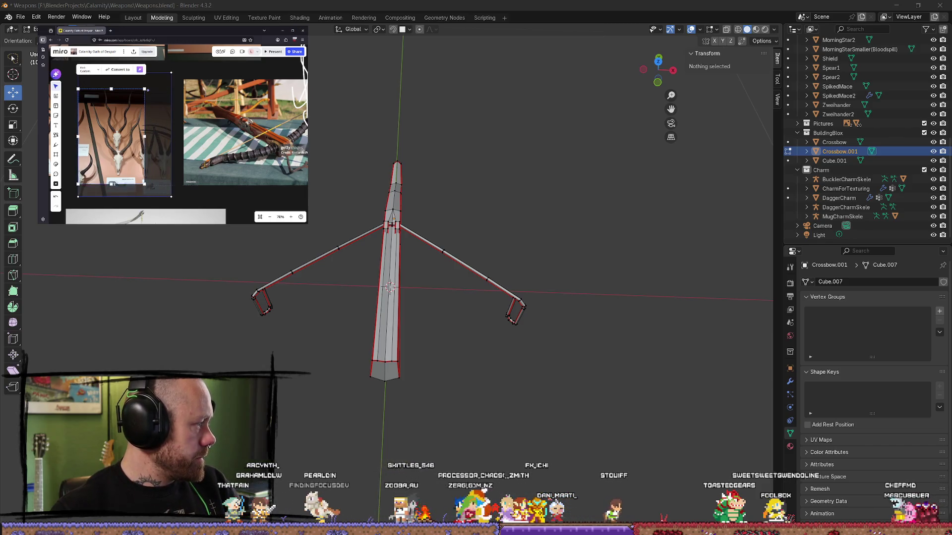
{"action": "left_click_drag", "start_coordinate": [79, 133], "coordinate": [92, 133]}
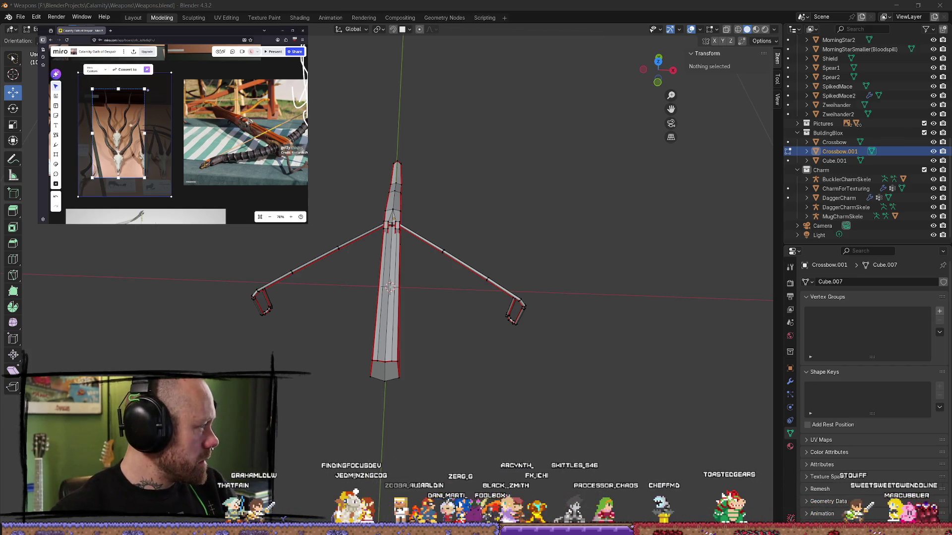
{"action": "left_click_drag", "start_coordinate": [269, 143], "coordinate": [234, 159]}
Reselect the cropped skull photo, then orbit Blender's view down onto the crossbow.
{"action": "scroll", "coordinate": [233, 159], "scroll_direction": "up", "scroll_amount": 3}
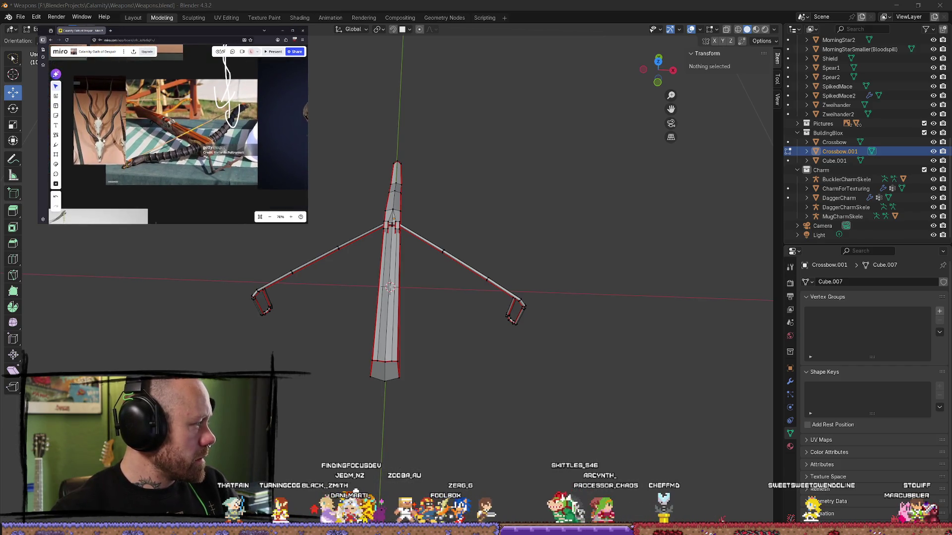
{"action": "left_click", "coordinate": [92, 155]}
{"action": "mouse_move", "coordinate": [377, 347]}
{"action": "middle_mouse_down"}
{"action": "mouse_move", "coordinate": [337, 348]}
{"action": "mouse_move", "coordinate": [364, 359]}
{"action": "mouse_move", "coordinate": [467, 351]}
{"action": "middle_mouse_up"}
{"action": "key", "text": "shift+a"}
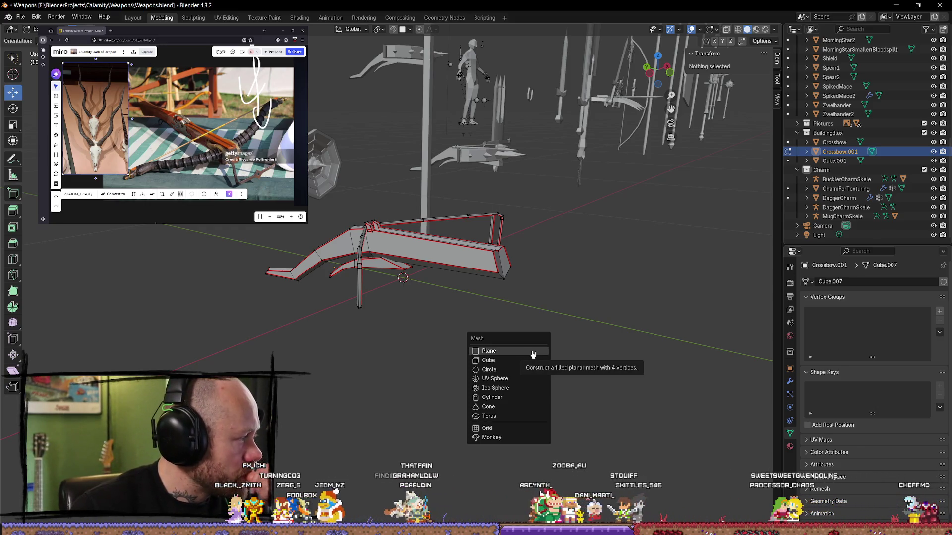
Orbit around the stripped crossbow and add a Mesh > Cylinder inside Crossbow.001's edit mesh.
{"action": "scroll", "coordinate": [200, 138], "scroll_direction": "up", "scroll_amount": 5}
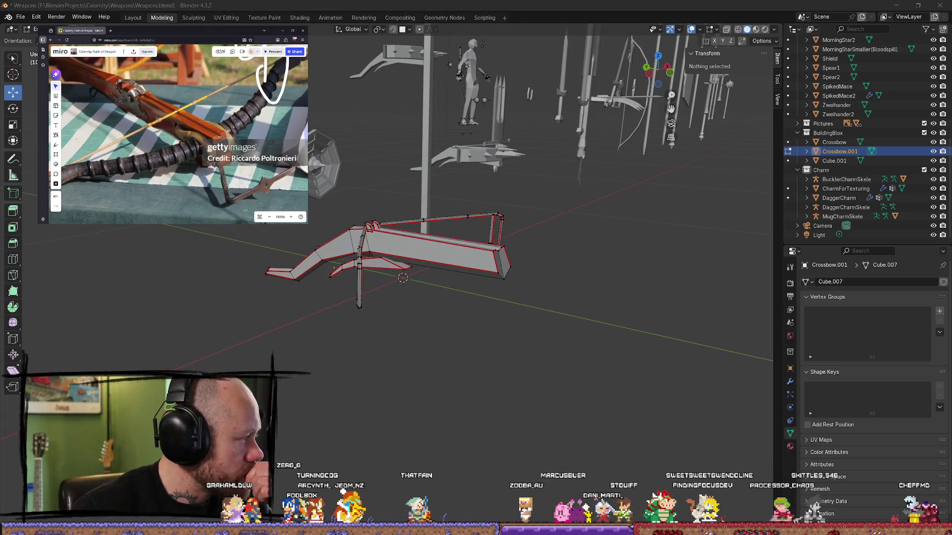
{"action": "scroll", "coordinate": [218, 137], "scroll_direction": "down", "scroll_amount": 5}
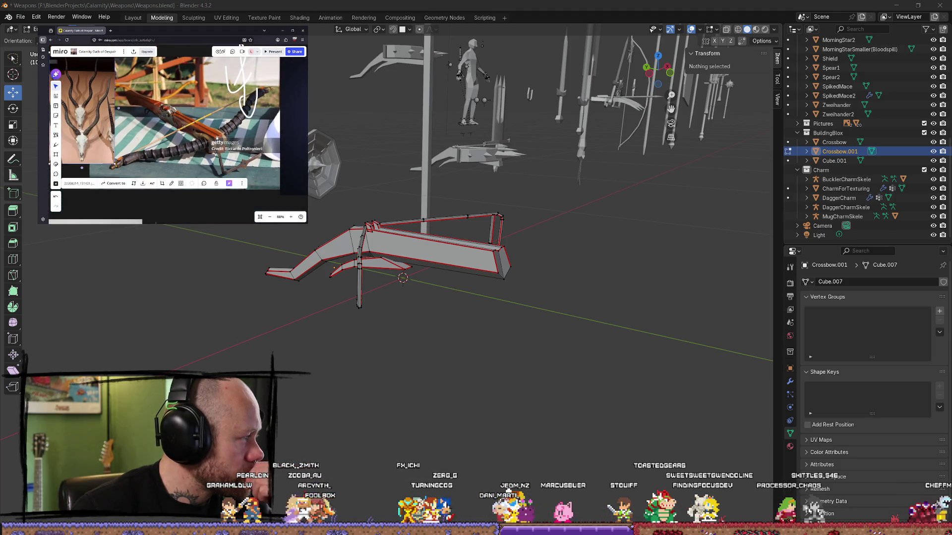
{"action": "mouse_move", "coordinate": [616, 262]}
{"action": "middle_mouse_down"}
{"action": "mouse_move", "coordinate": [516, 311]}
{"action": "mouse_move", "coordinate": [514, 274]}
{"action": "mouse_move", "coordinate": [254, 258]}
{"action": "middle_mouse_up"}
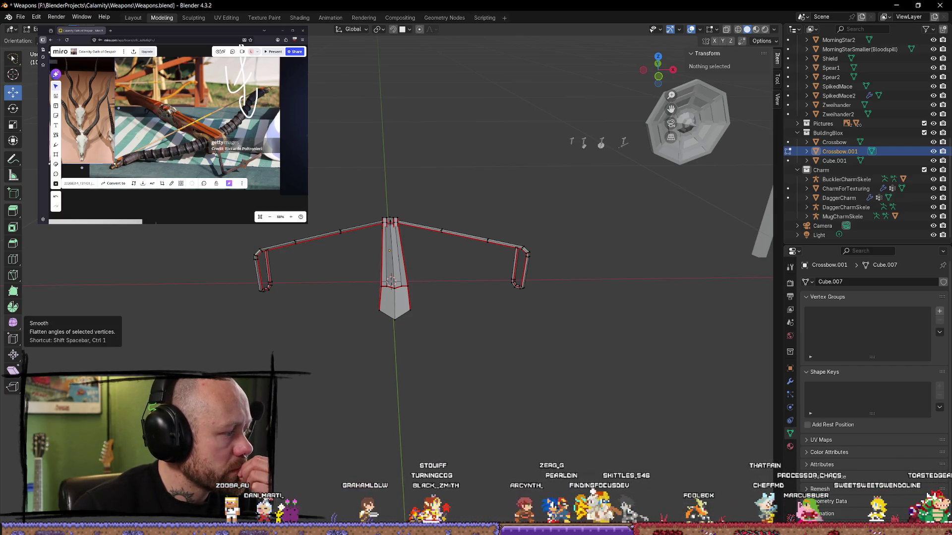
{"action": "mouse_move", "coordinate": [424, 314]}
{"action": "middle_mouse_down"}
{"action": "mouse_move", "coordinate": [456, 298]}
{"action": "mouse_move", "coordinate": [414, 293]}
{"action": "middle_mouse_up"}
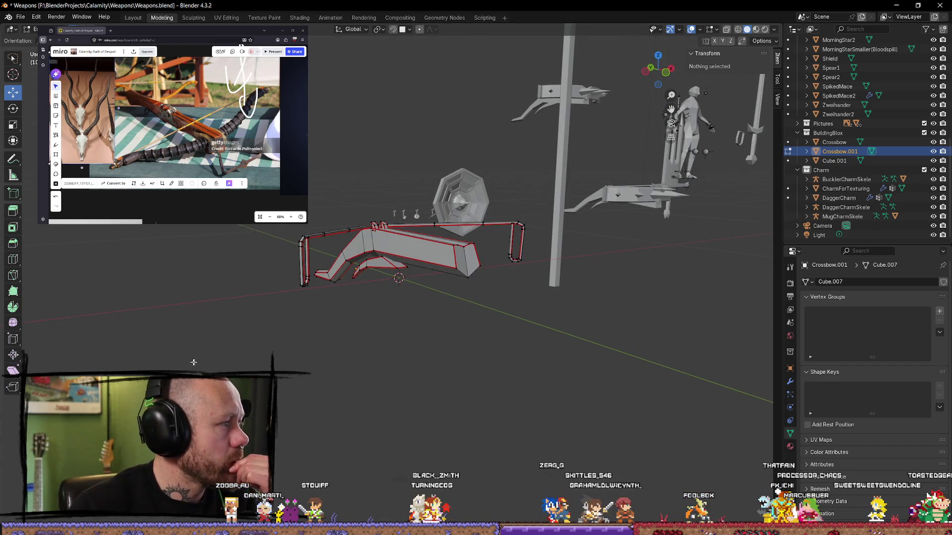
{"action": "middle_click_drag", "start_coordinate": [273, 353], "coordinate": [367, 354]}
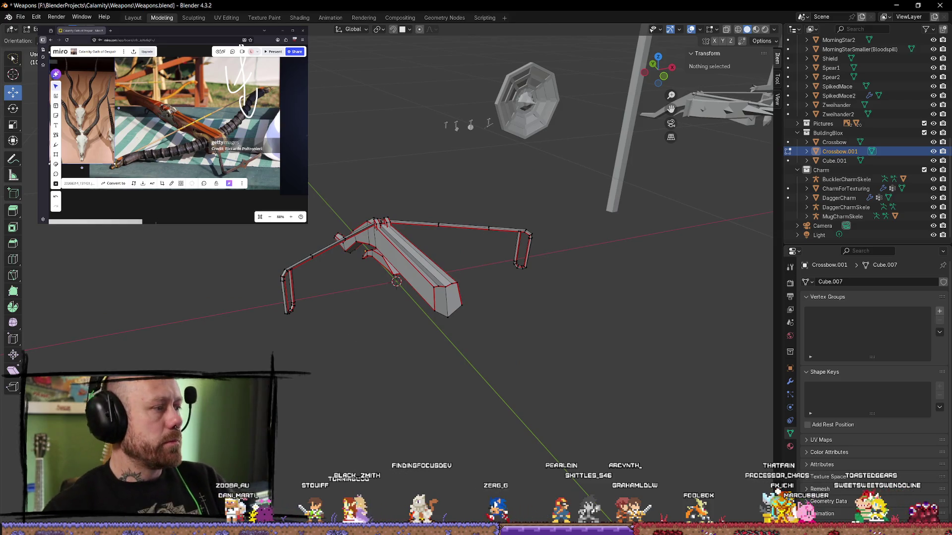
{"action": "middle_click_drag", "start_coordinate": [486, 334], "coordinate": [508, 323]}
{"action": "key", "text": "shift+a"}
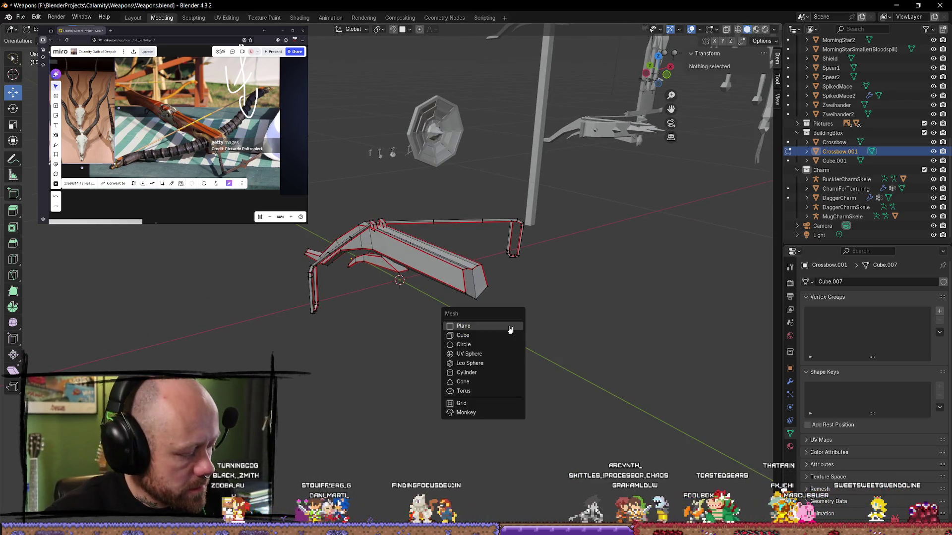
{"action": "left_click", "coordinate": [467, 373]}
{"action": "scroll", "coordinate": [390, 334], "scroll_direction": "down", "scroll_amount": 4}
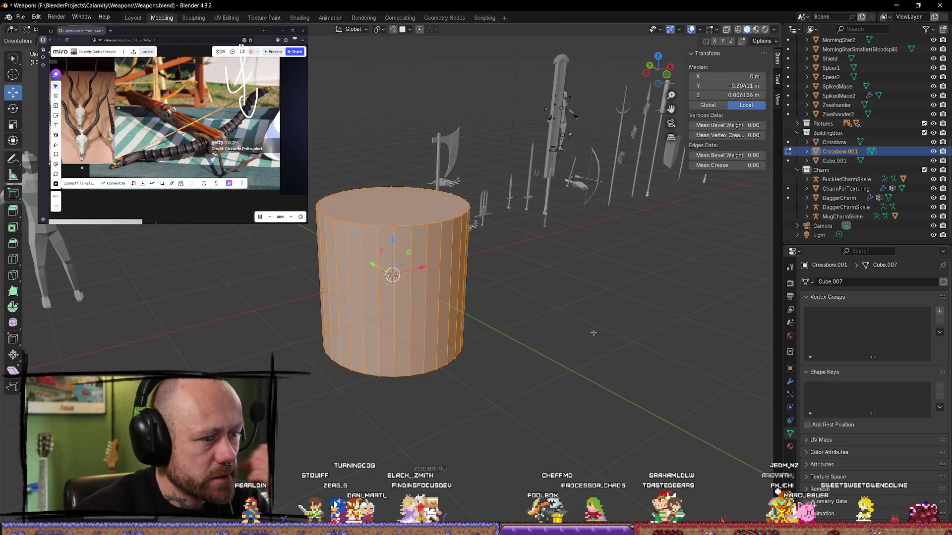